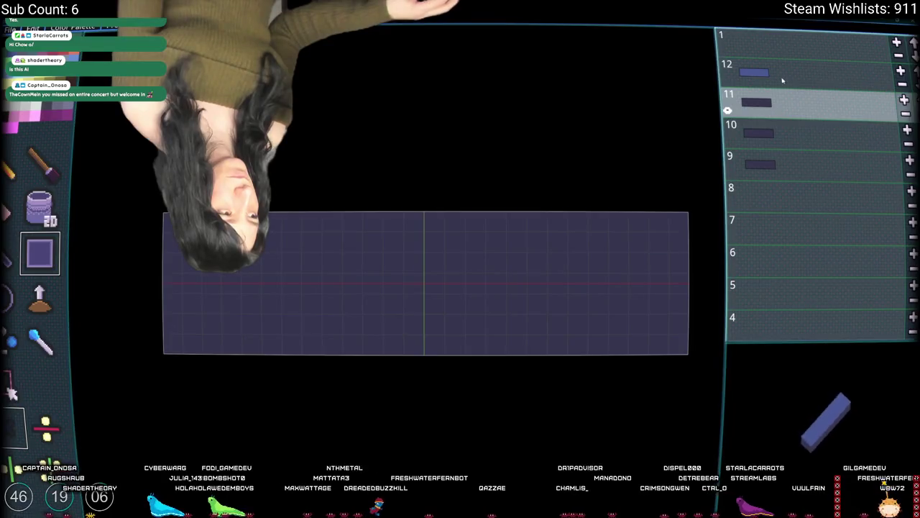
Fill layer 12's canvas and compare it against the empty lower layers
mouse_move(674, 226)
left_mouse_down()
mouse_move(235, 350)
mouse_move(142, 354)
left_mouse_up()
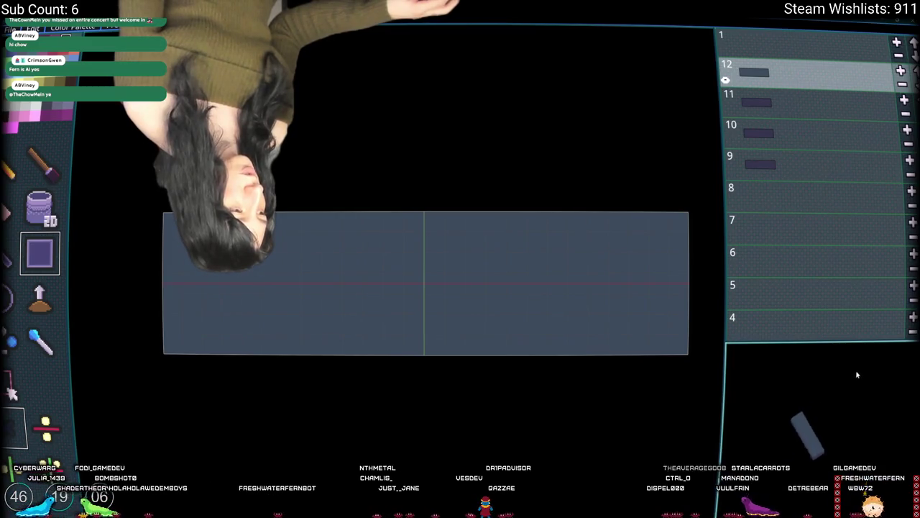
left_click(793, 232)
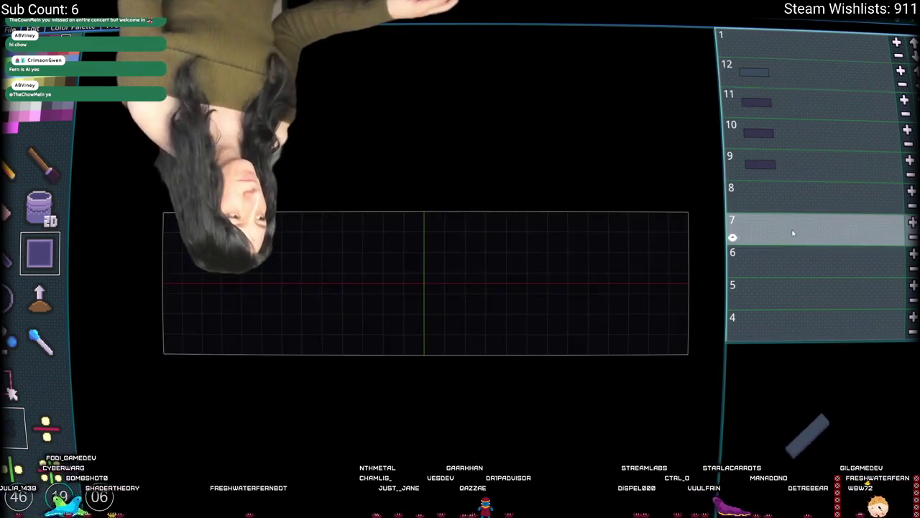
left_click(791, 197)
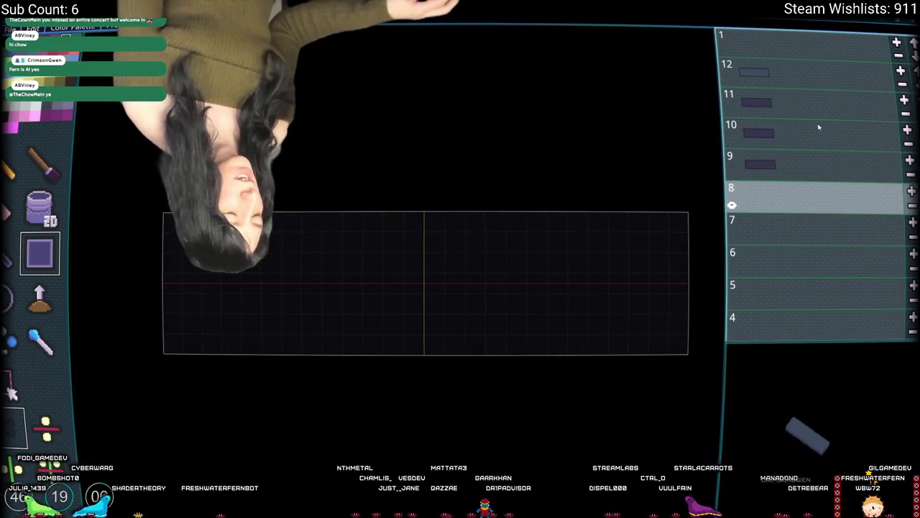
left_click(816, 103)
left_click(812, 74)
left_click(808, 107)
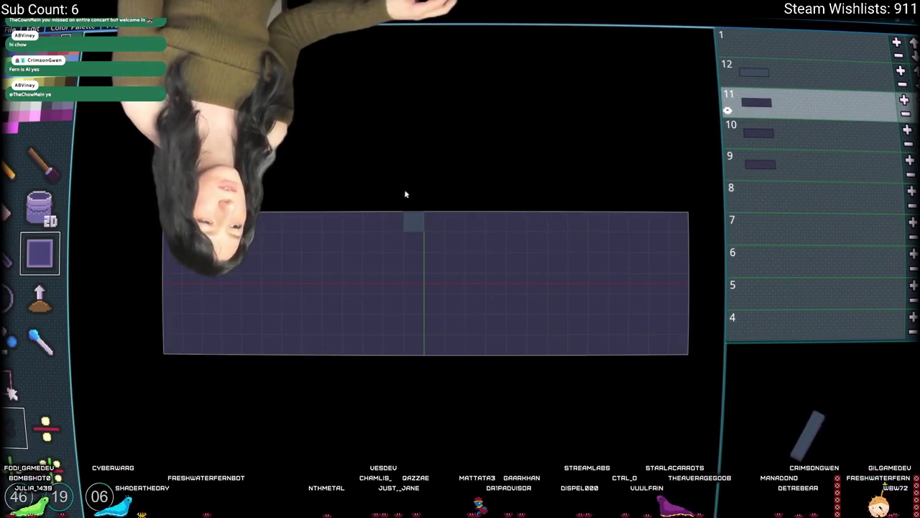
left_click(809, 74)
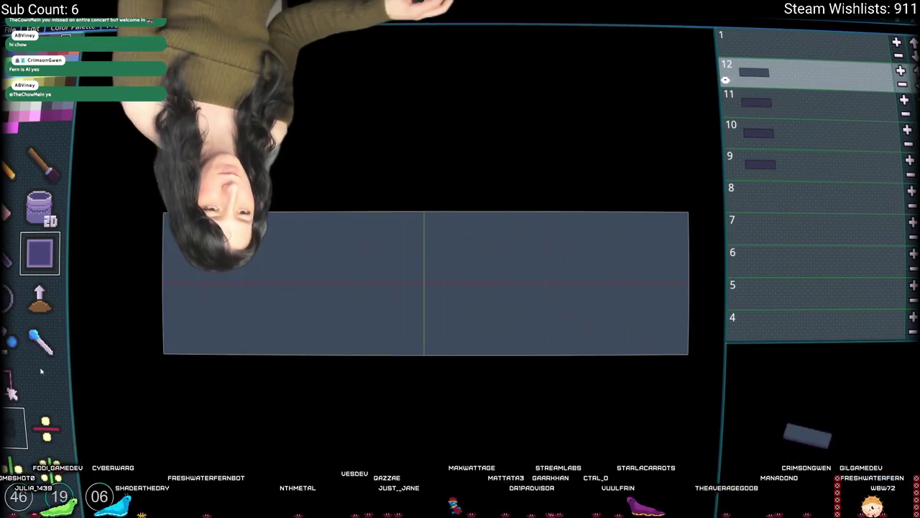
left_click(41, 343)
Clear the middle of layer 12 with filled rectangles, leaving narrow strips at both ends
key("b")
left_click(836, 103)
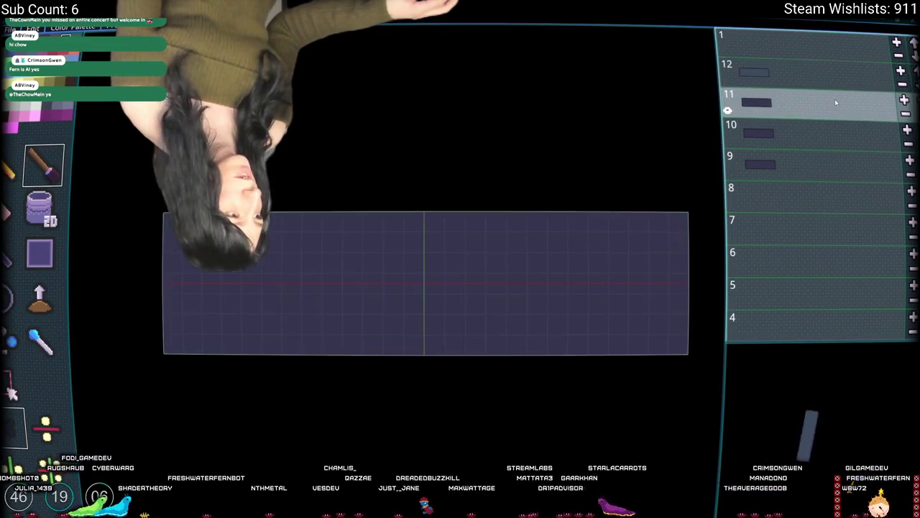
left_click(809, 74)
left_click(41, 259)
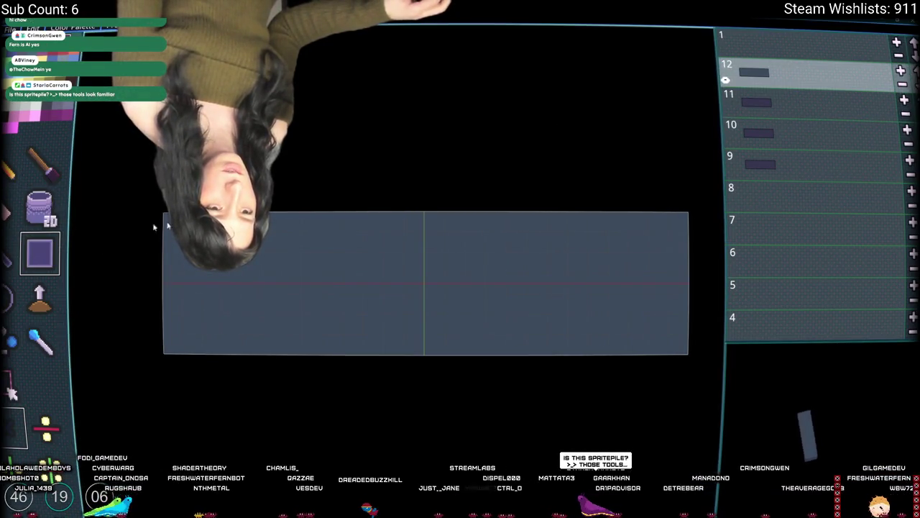
mouse_move(243, 211)
left_mouse_down()
mouse_move(563, 347)
mouse_move(632, 349)
mouse_move(608, 354)
left_mouse_up()
mouse_move(184, 214)
left_mouse_down()
mouse_move(365, 318)
mouse_move(655, 372)
left_mouse_up()
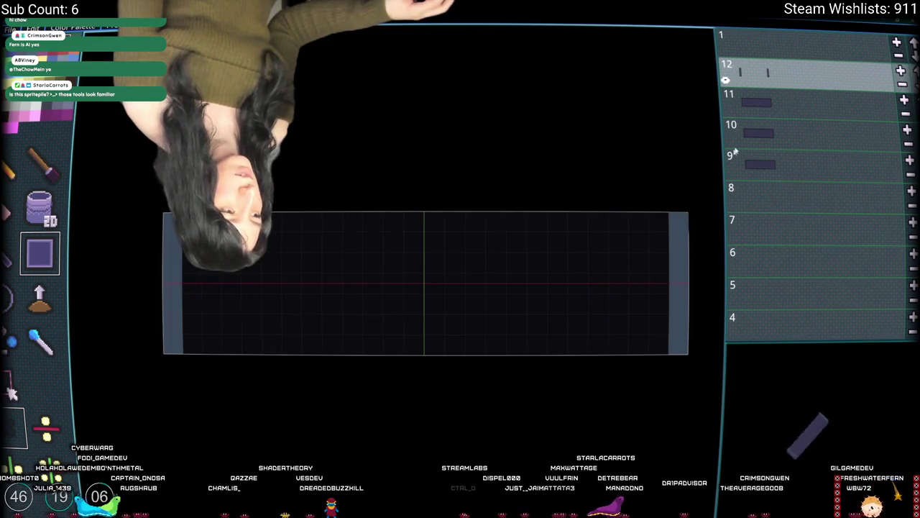
Fill the whole of layer 11, then clear matching strips at both of its ends
key("Down")
mouse_move(663, 227)
left_mouse_down()
mouse_move(273, 345)
mouse_move(335, 315)
left_mouse_up()
key("ctrl+z")
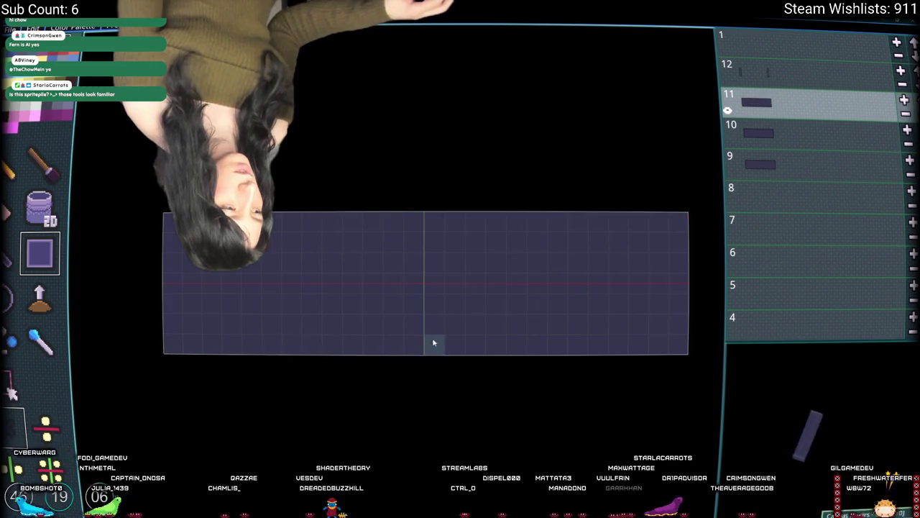
mouse_move(656, 239)
left_mouse_down()
mouse_move(211, 319)
mouse_move(194, 331)
left_mouse_up()
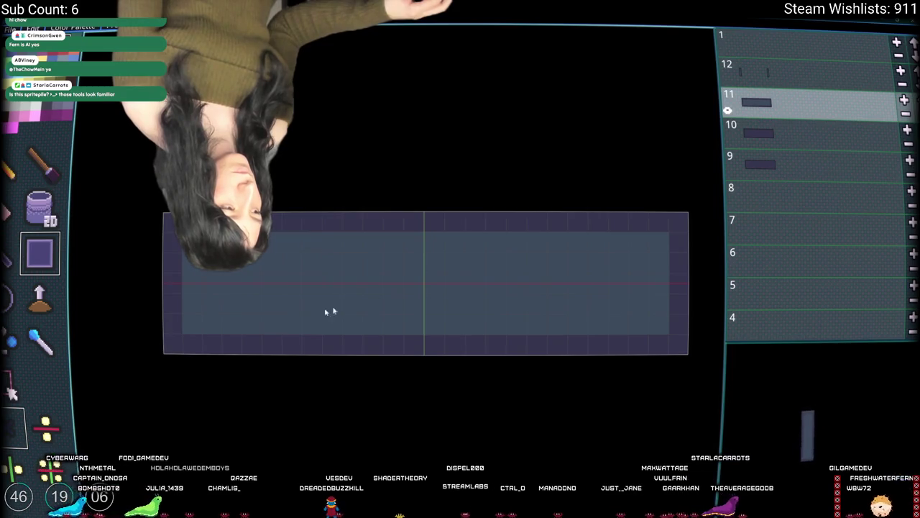
mouse_move(672, 230)
left_mouse_down()
mouse_move(189, 381)
mouse_move(169, 376)
left_mouse_up()
mouse_move(635, 225)
left_mouse_down()
mouse_move(683, 380)
mouse_move(688, 197)
left_mouse_up()
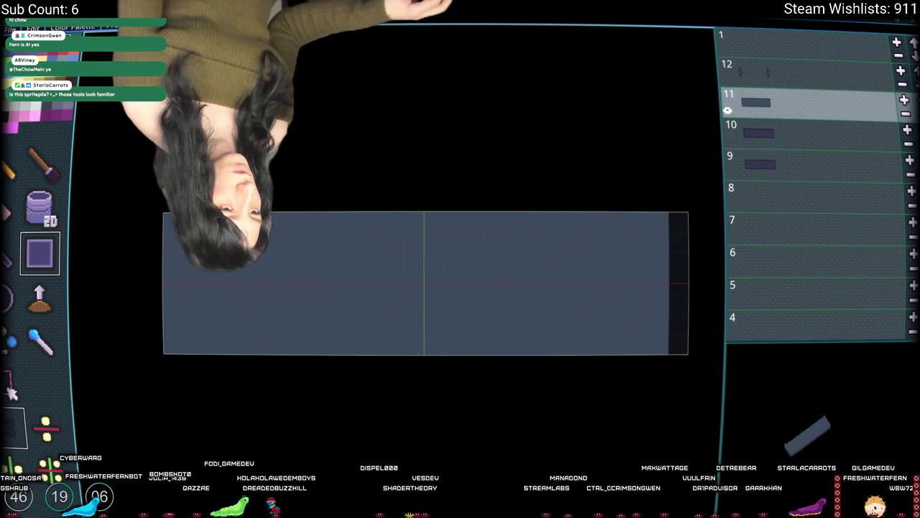
left_click_drag(173, 215, 173, 352)
Compare the deck slices on layers 9 through 12, ending on layer 12
left_click(762, 133)
left_click(762, 165, "shift")
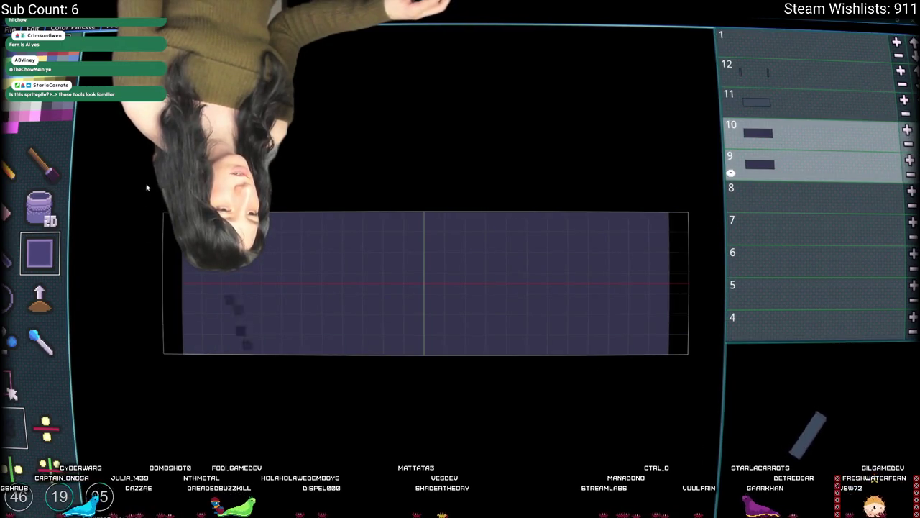
left_click(795, 94)
left_click(791, 129)
left_click(791, 68)
left_click(791, 97)
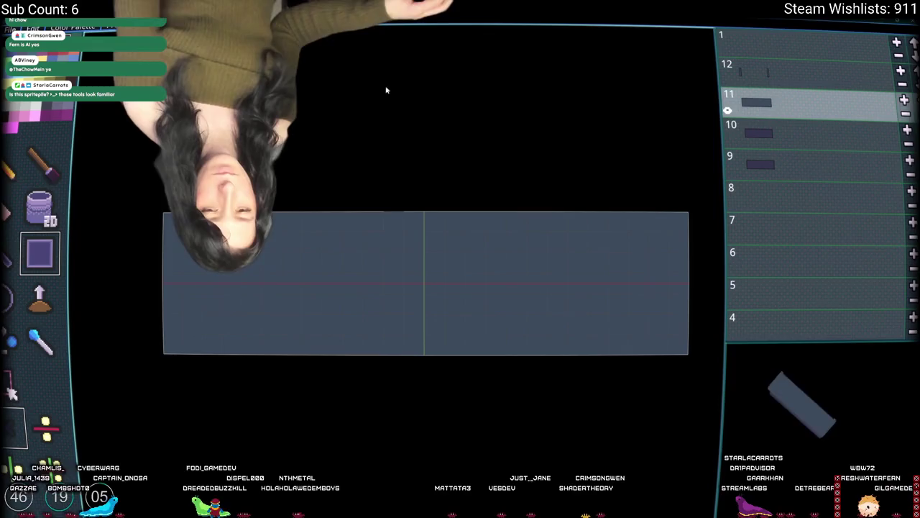
left_click(786, 77)
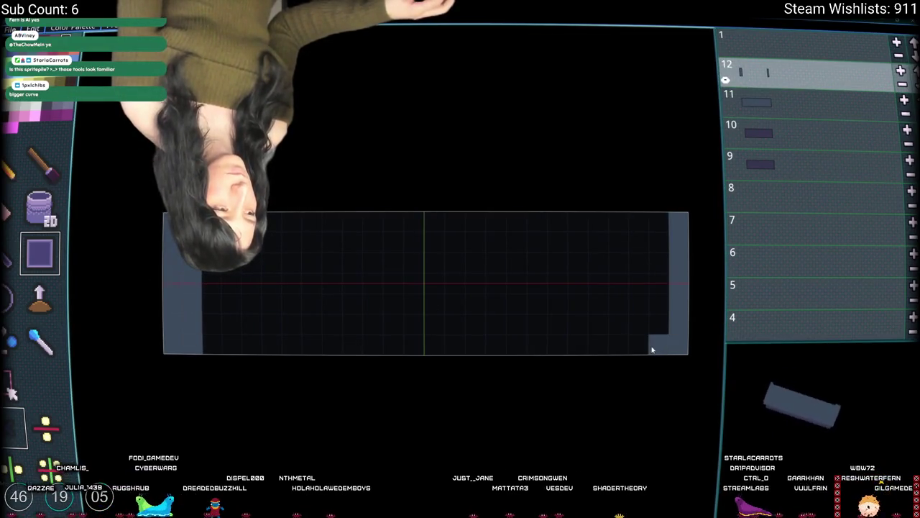
Enlarge layer 12's end pieces to full height, widening the right one toward the middle
left_click_drag(652, 349, 651, 211)
left_click_drag(237, 216, 188, 352)
mouse_move(649, 352)
left_mouse_down()
mouse_move(628, 315)
mouse_move(616, 227)
left_mouse_up()
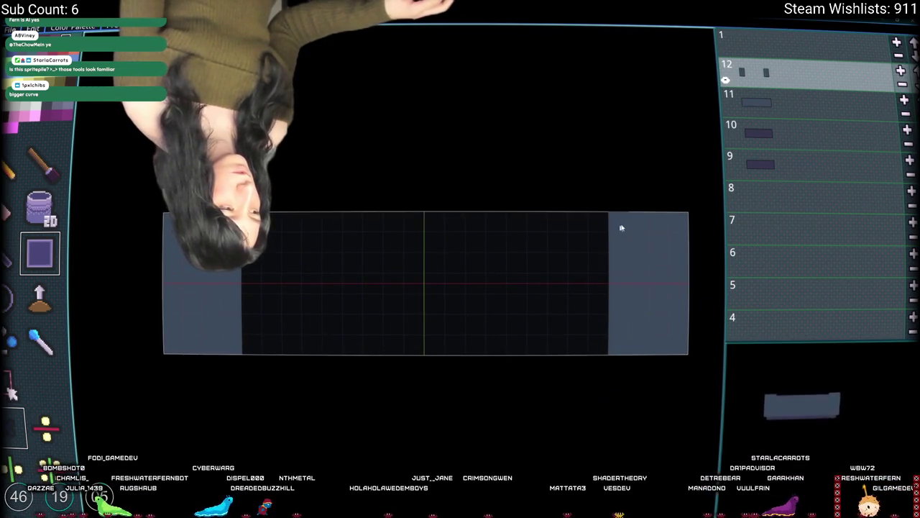
Clear a column at each end of layer 10
left_click(800, 107)
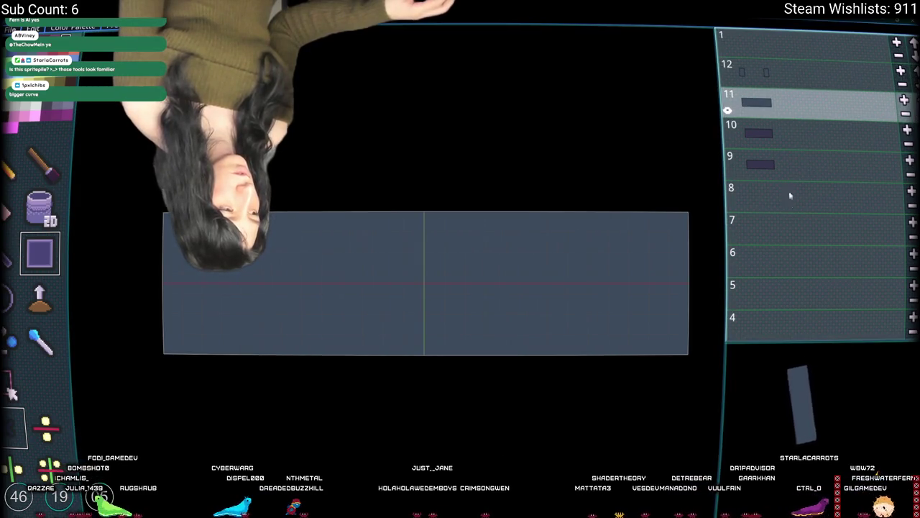
left_click(776, 140)
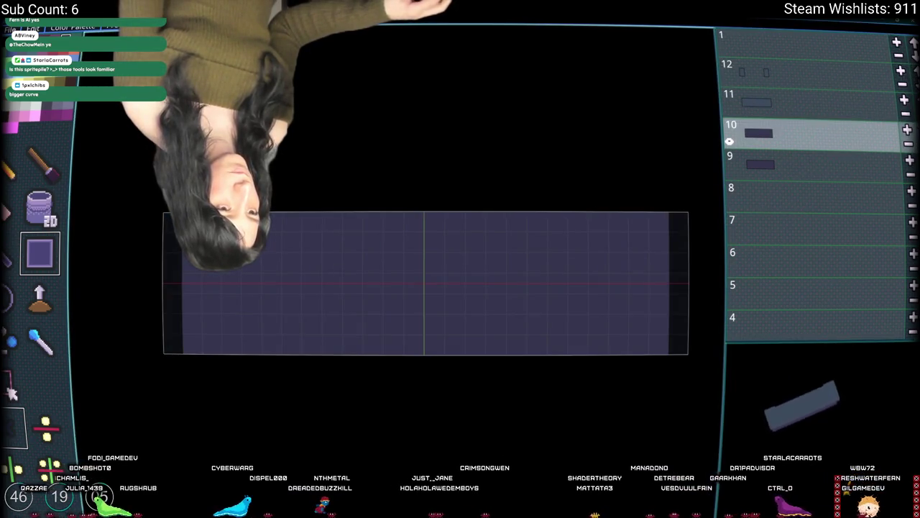
left_click_drag(200, 270, 214, 358)
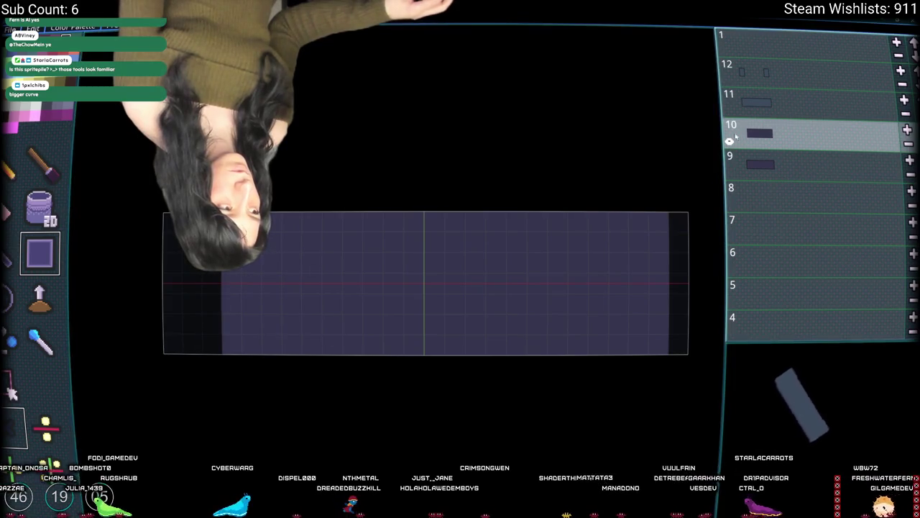
left_click_drag(650, 216, 646, 348)
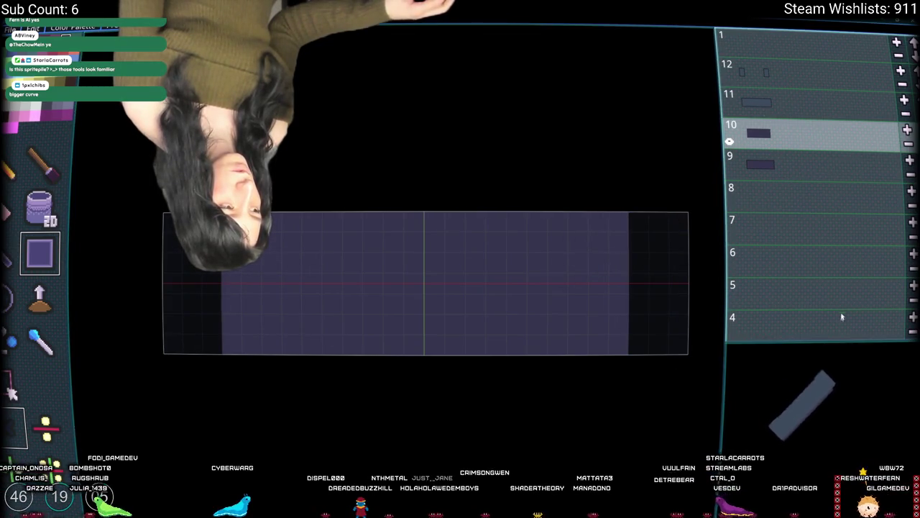
Clear mirrored end strips on layer 9 and paint narrow deck-coloured strips back in
key("Down")
mouse_move(261, 216)
left_mouse_down()
mouse_move(164, 335)
mouse_move(259, 353)
left_mouse_up()
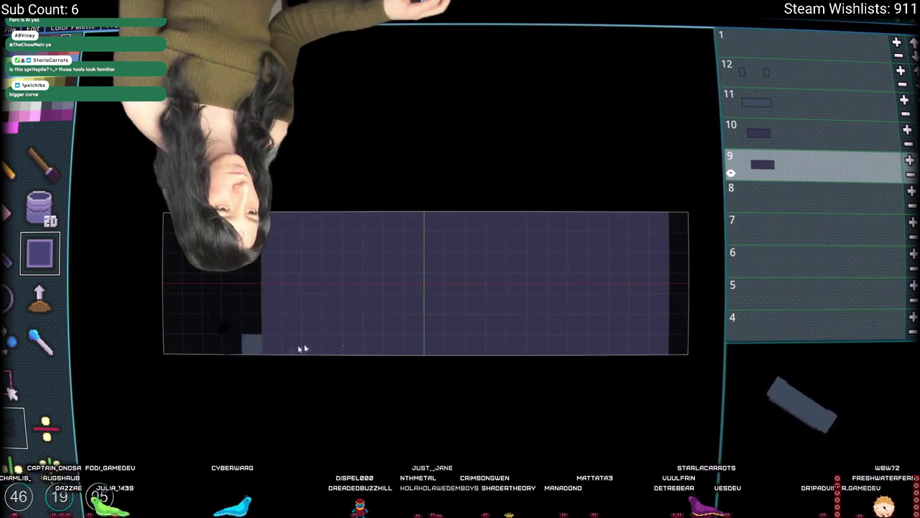
mouse_move(161, 219)
left_mouse_down()
mouse_move(297, 333)
mouse_move(309, 363)
mouse_move(223, 363)
left_mouse_up()
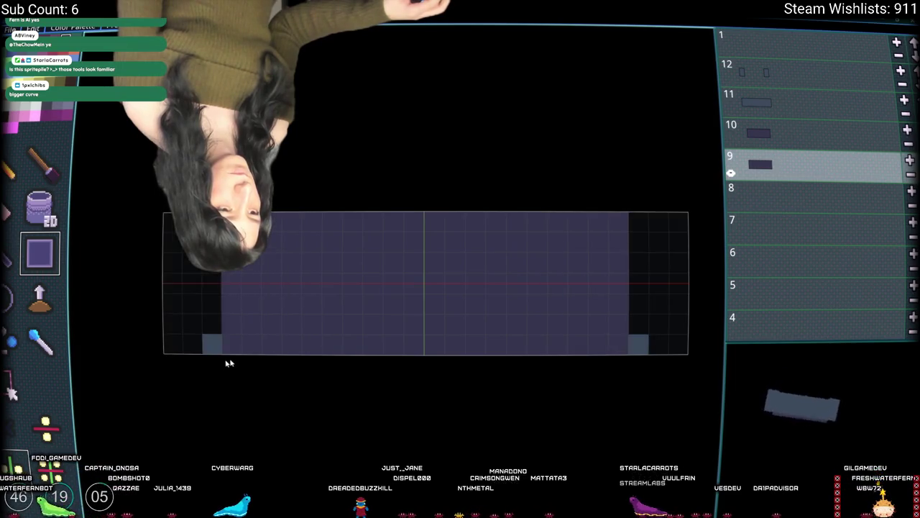
left_click(762, 133)
left_click(770, 171)
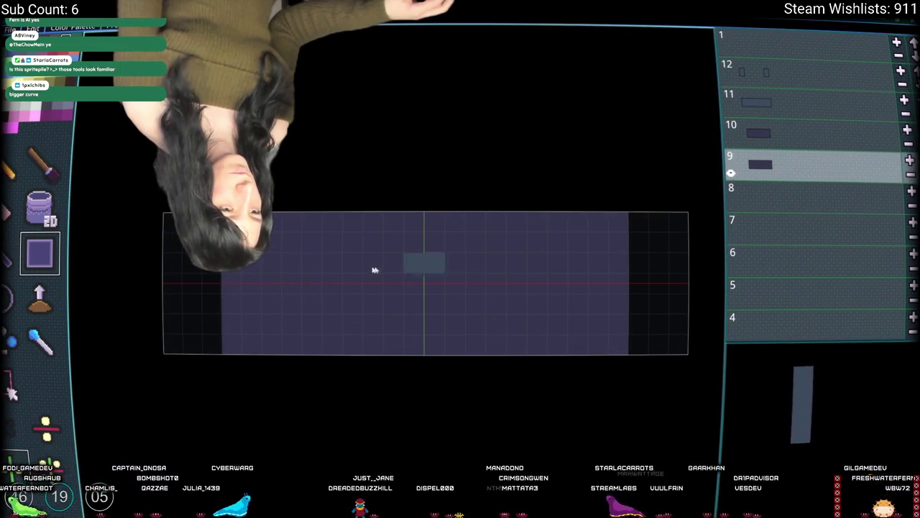
key("i")
key("b")
mouse_move(660, 284)
left_mouse_down()
mouse_move(659, 222)
mouse_move(640, 222)
left_mouse_up()
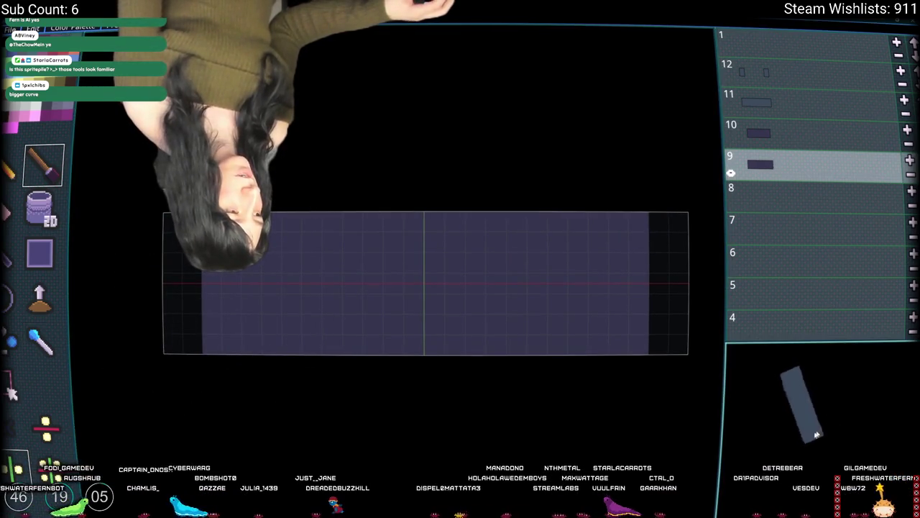
Paint layer 10's cleared ends back in, then check the layers up to 12
left_click(803, 134)
left_click(798, 102)
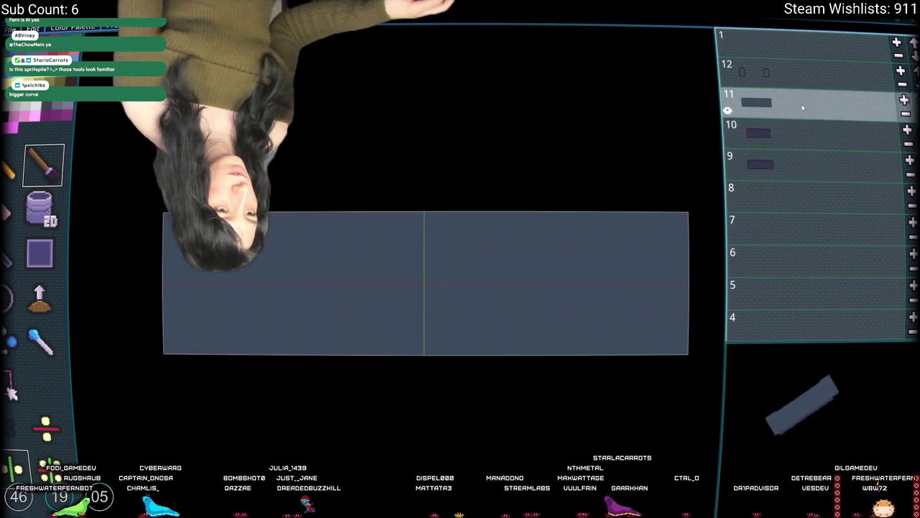
left_click(734, 136)
mouse_move(669, 230)
left_mouse_down()
mouse_move(651, 331)
mouse_move(647, 237)
mouse_move(637, 281)
left_mouse_up()
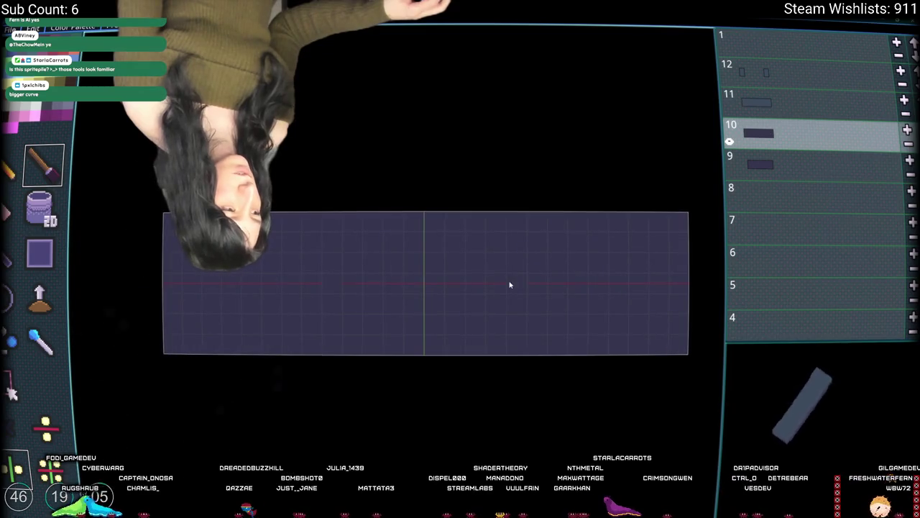
left_click(755, 101)
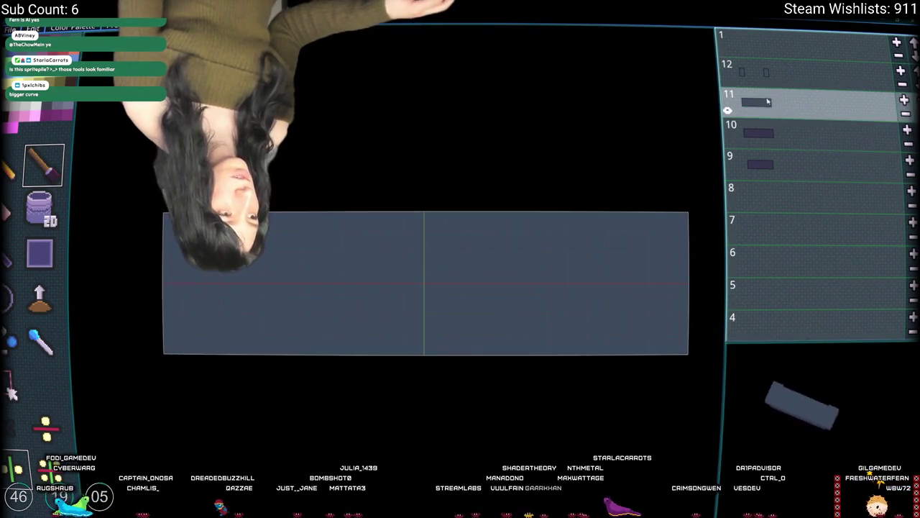
left_click(755, 70)
left_click(756, 101)
left_click(787, 135)
left_click(791, 104)
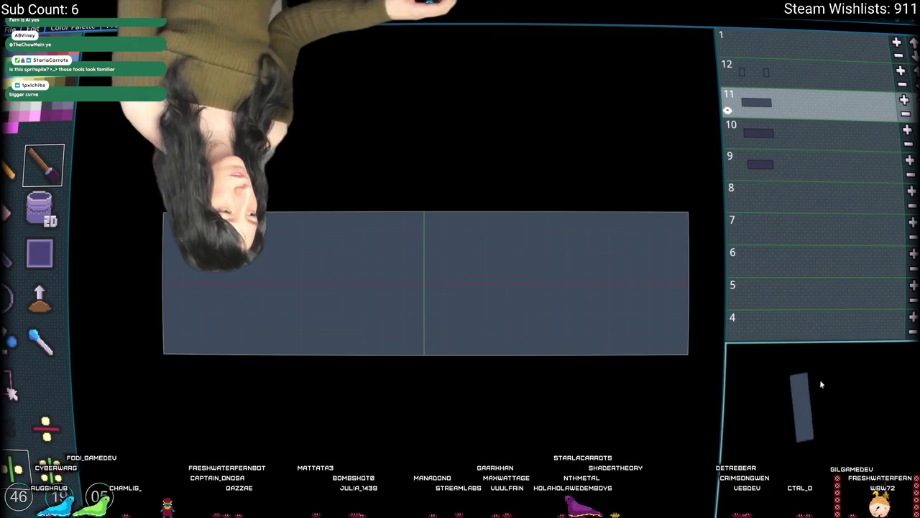
Bucket-fill layer 9's empty dark strips, view layers 9–11 together, then move to layer 8
left_click(800, 78)
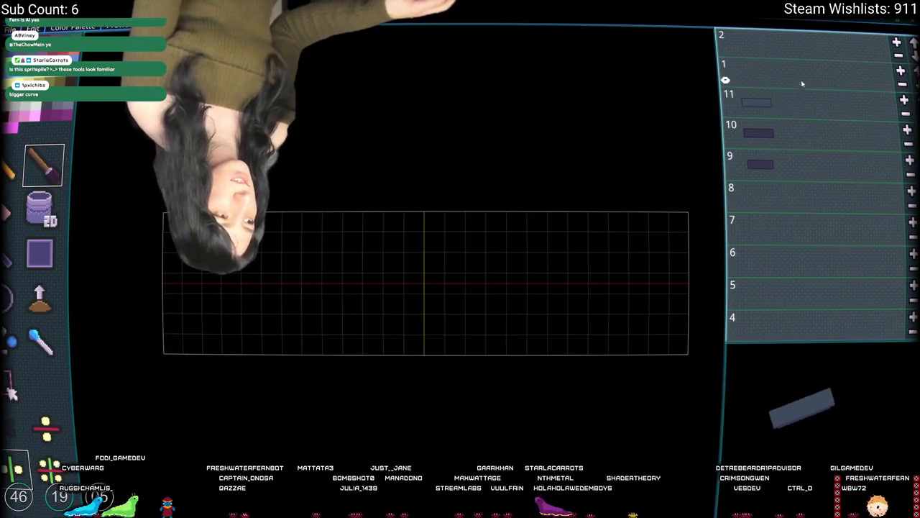
left_click(804, 90)
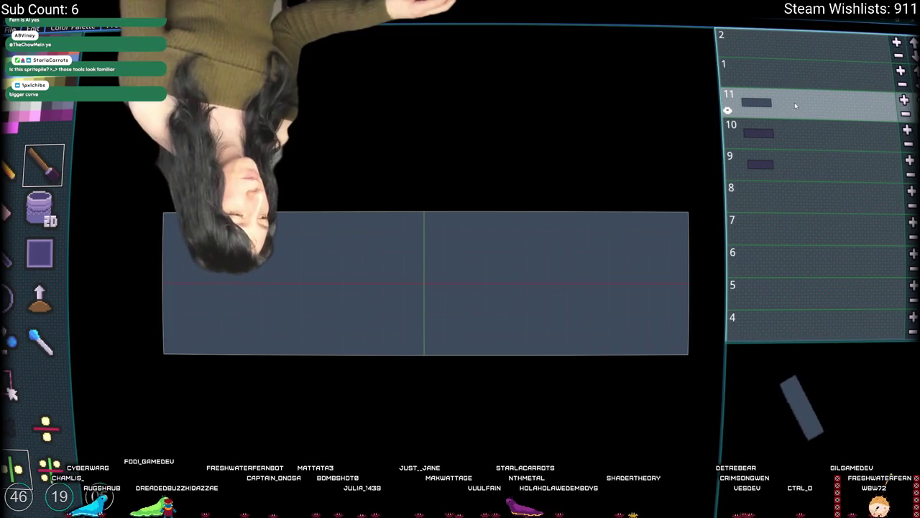
left_click(794, 131)
left_click(792, 164)
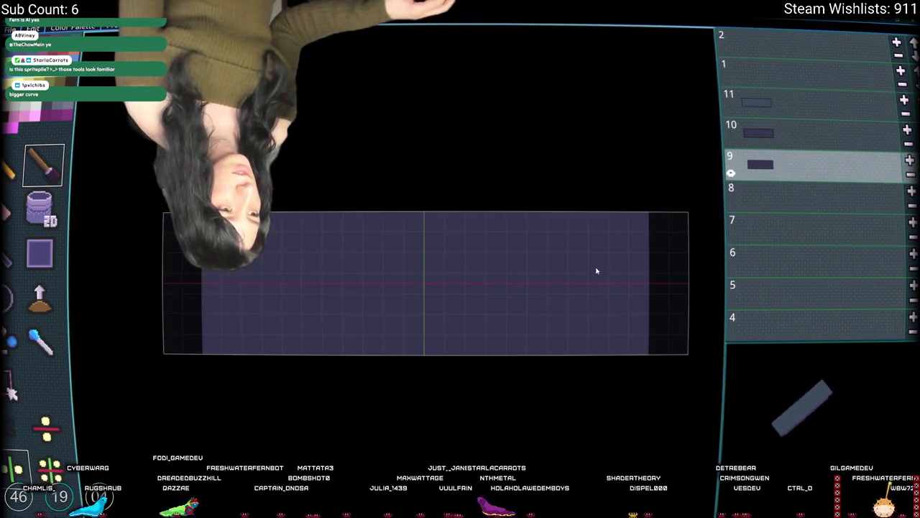
left_click(11, 221)
left_click(671, 263)
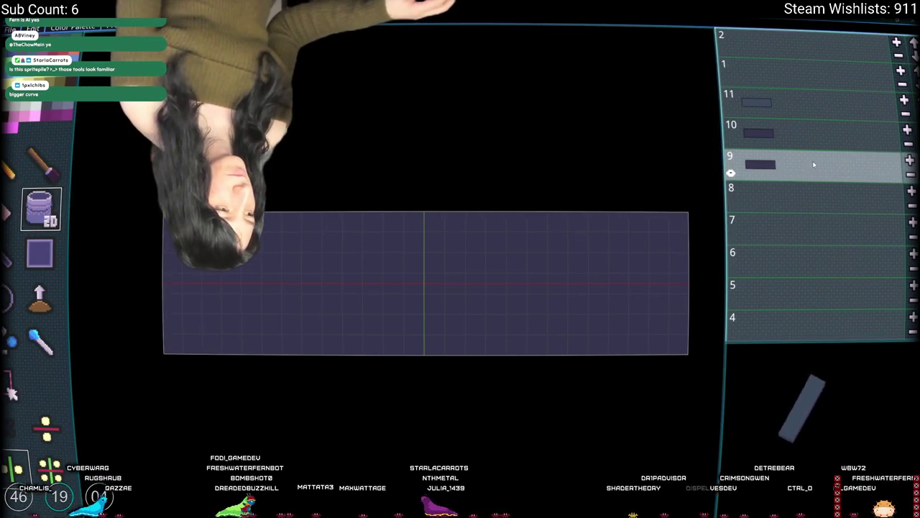
left_click(795, 102)
left_click(795, 164, "shift")
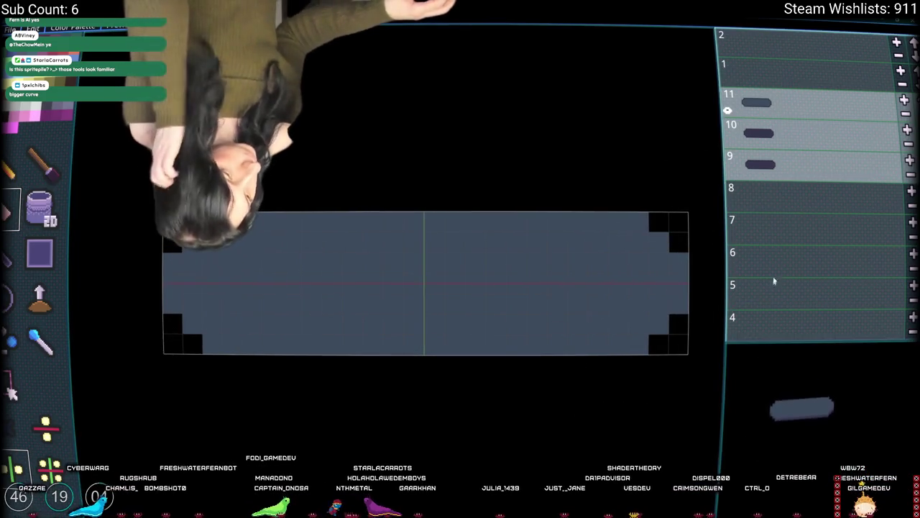
left_click(798, 206)
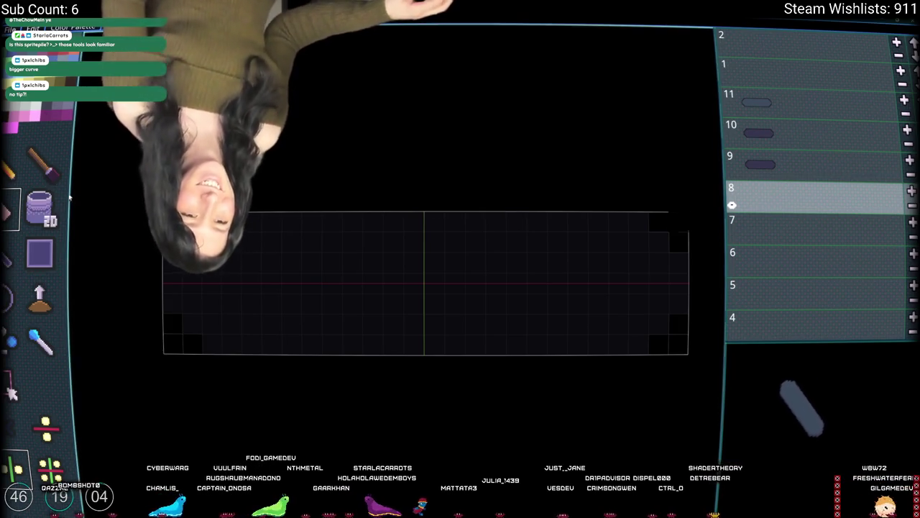
Paint mirrored light-grey vertical truck bars on layers 8 and 7, undoing stray pixels
left_click(448, 226)
key("ctrl+z")
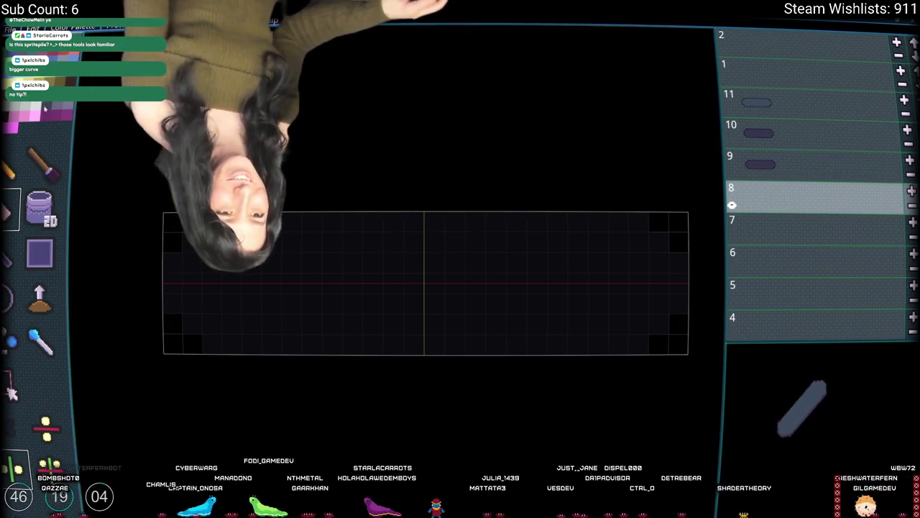
key("b")
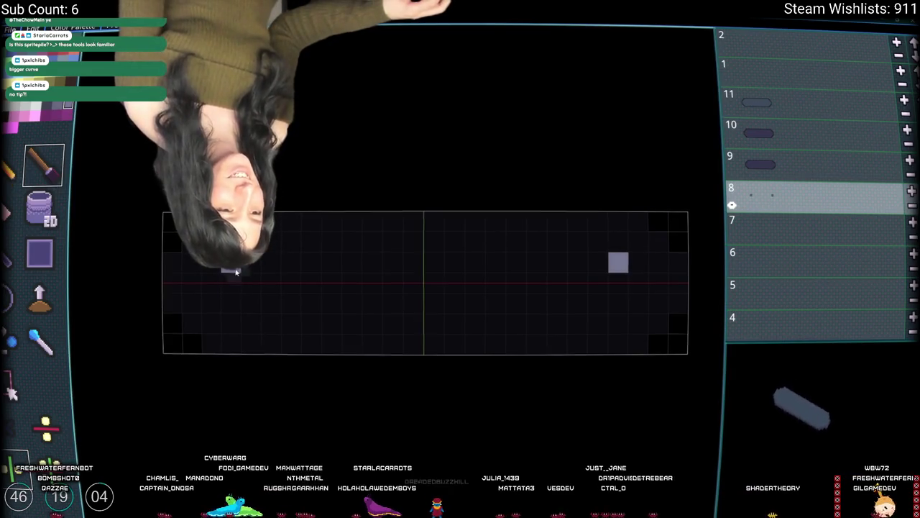
left_click_drag(230, 263, 233, 308)
left_click_drag(231, 238, 230, 328)
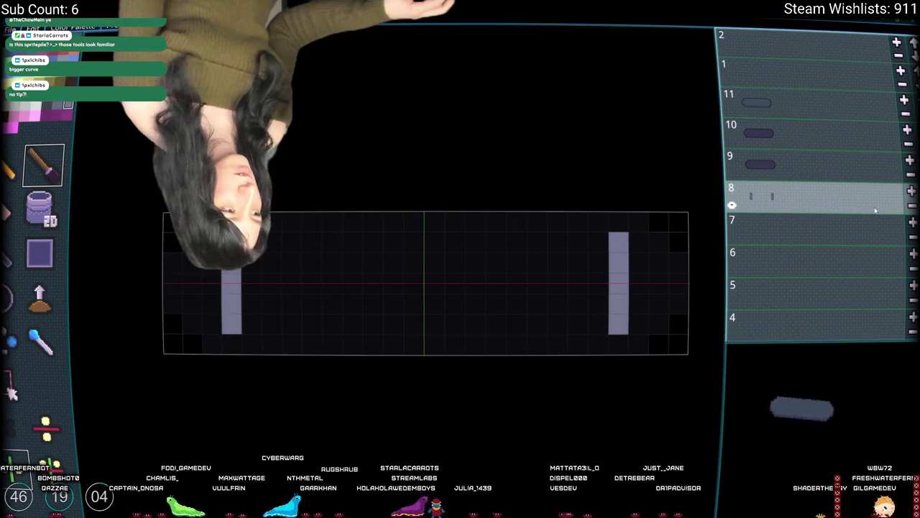
mouse_move(215, 323)
left_mouse_down()
mouse_move(252, 331)
mouse_move(251, 238)
left_mouse_up()
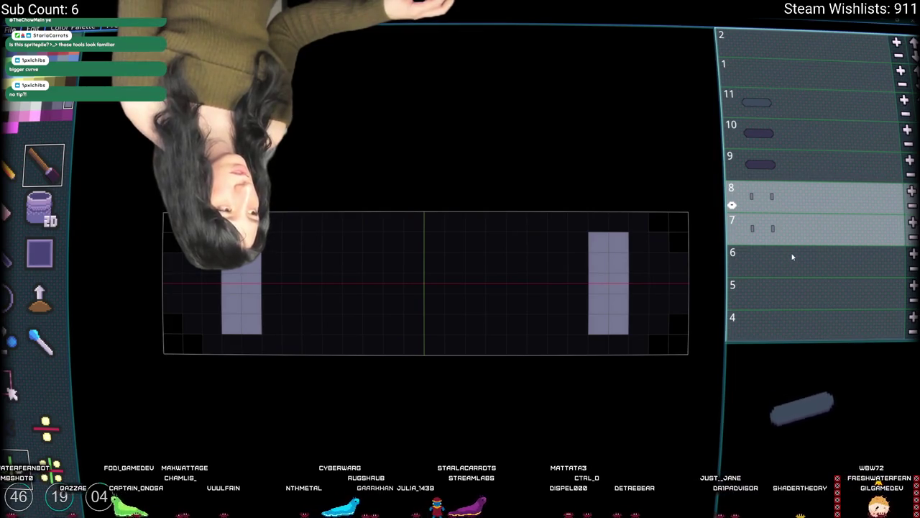
left_click(463, 257)
key("ctrl+z")
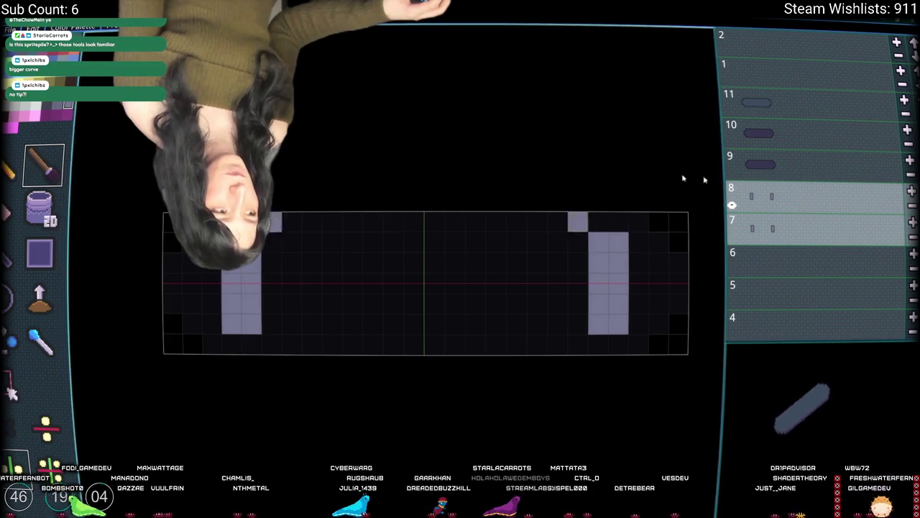
Select layers 7, 6 and 5 and paint a mirrored pink wheel strip along the top edge
left_click(752, 249)
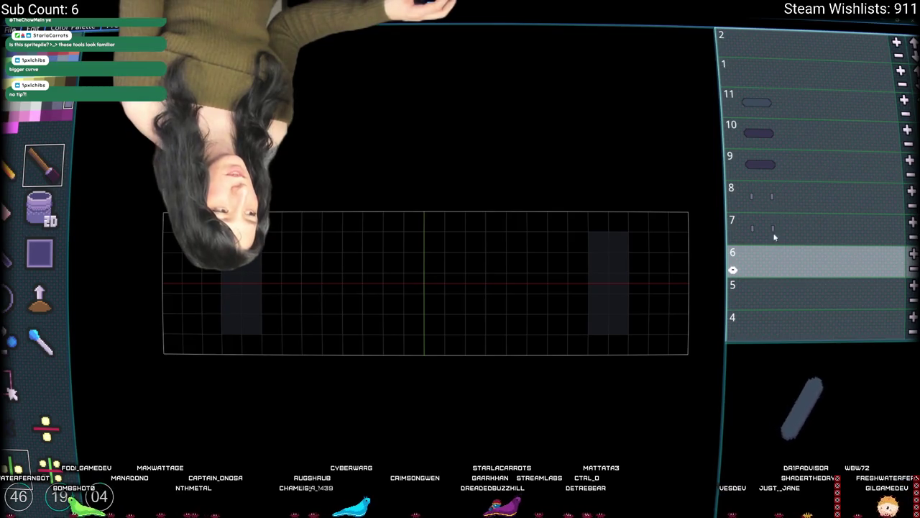
left_click(775, 235)
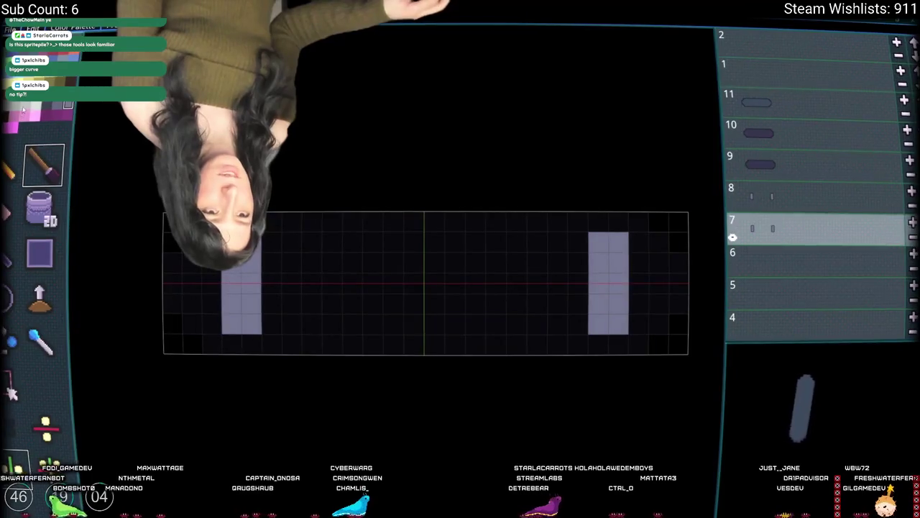
left_click(292, 221)
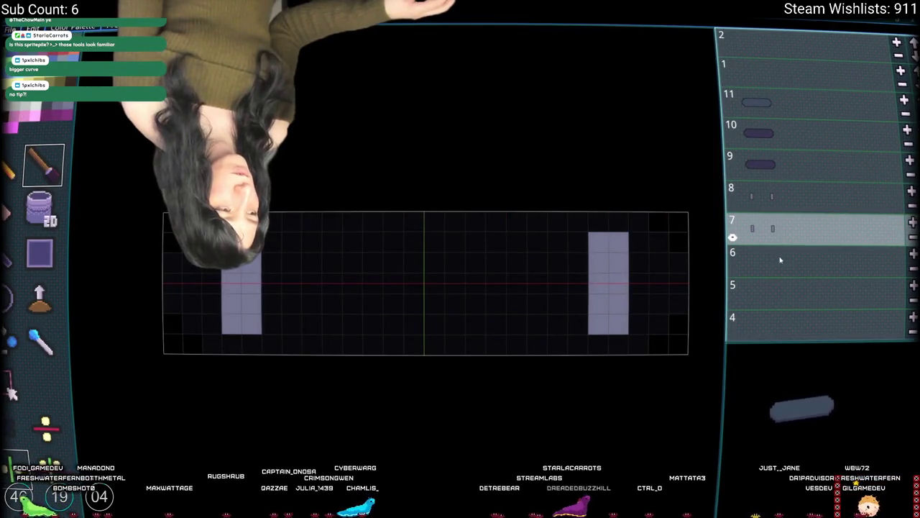
left_click(785, 283, "shift")
left_click_drag(639, 222, 578, 223)
Paint mirrored pink wheel strips along the bottom, undoing a misplaced pixel on layer 6
mouse_move(609, 346)
left_mouse_down()
mouse_move(643, 345)
mouse_move(580, 352)
left_mouse_up()
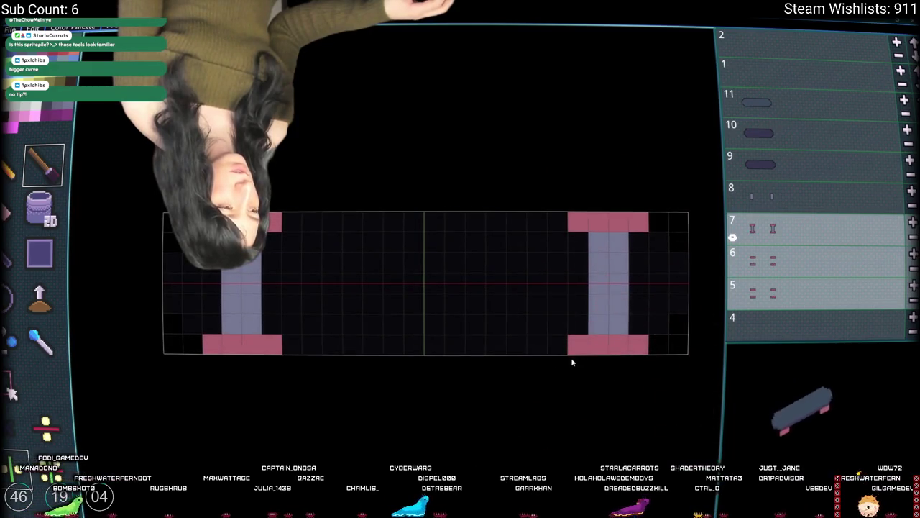
left_click(802, 262)
left_click(798, 228)
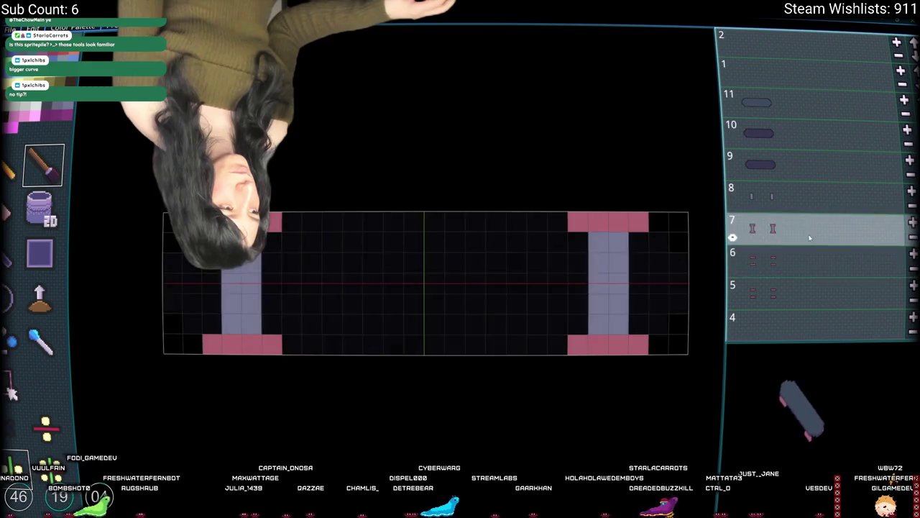
left_click(795, 262)
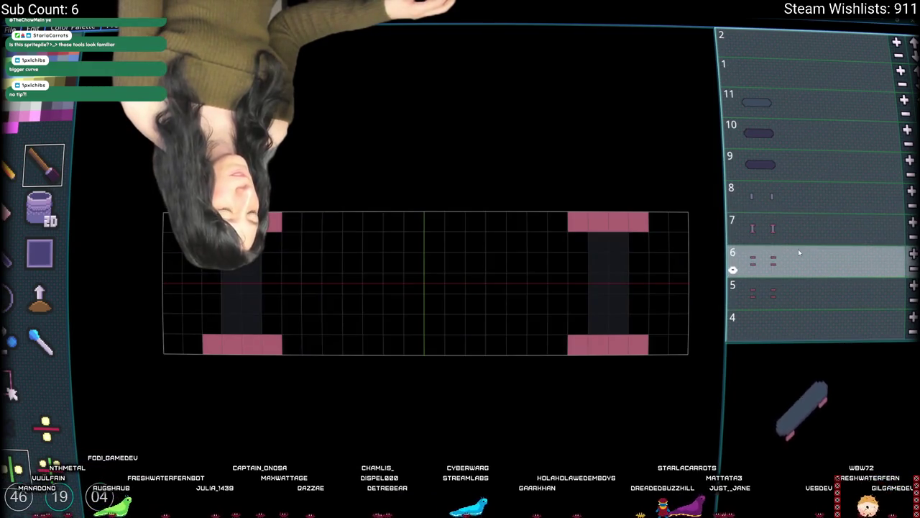
left_click(343, 250)
key("ctrl+z")
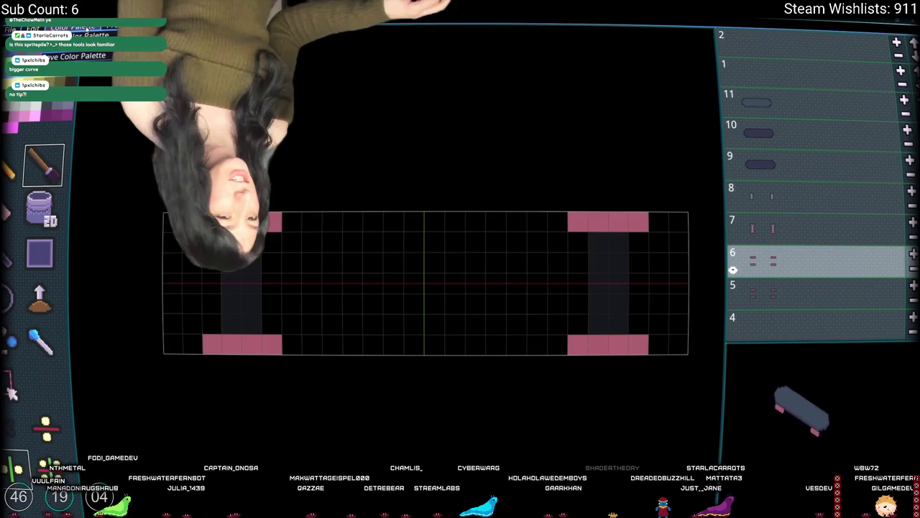
Rotate the sprite to face South through Edit > Rotate
mouse_move(33, 28)
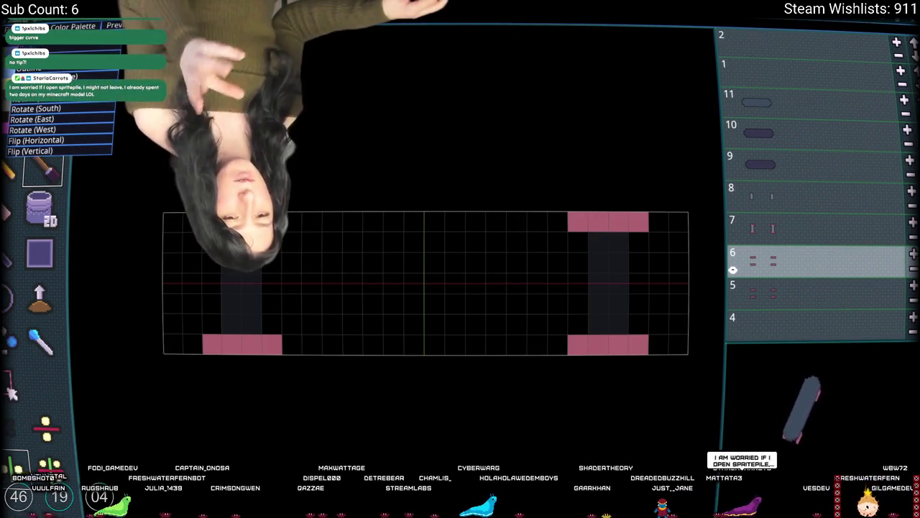
left_click(277, 222)
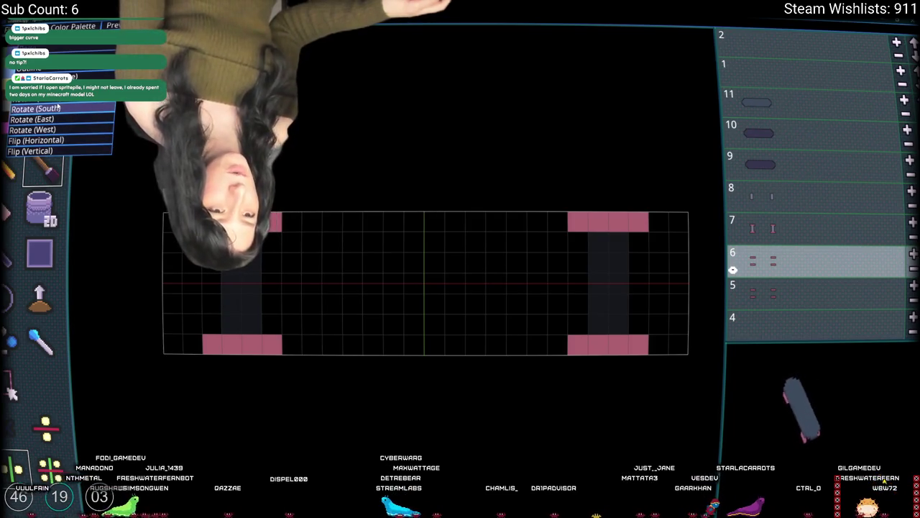
left_click(50, 108)
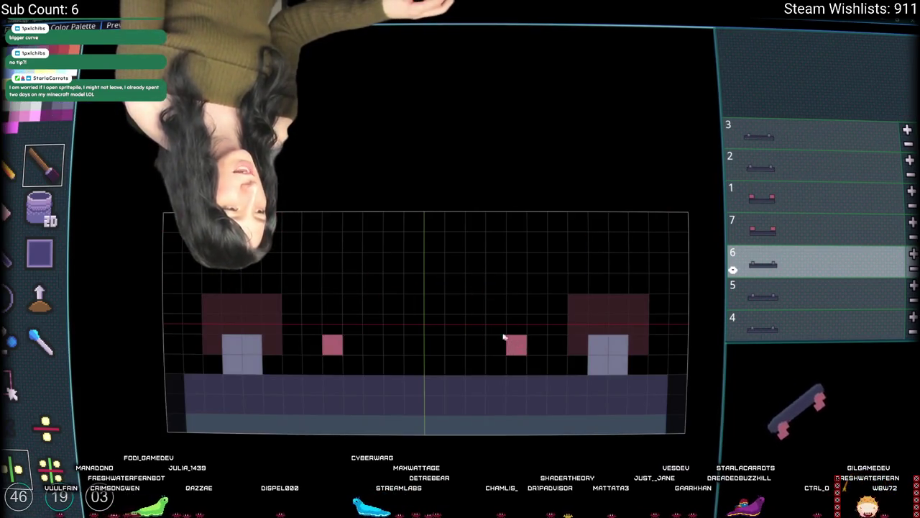
Save the project as 'Skateboard' and undo a stray pink cell
key("ctrl+s")
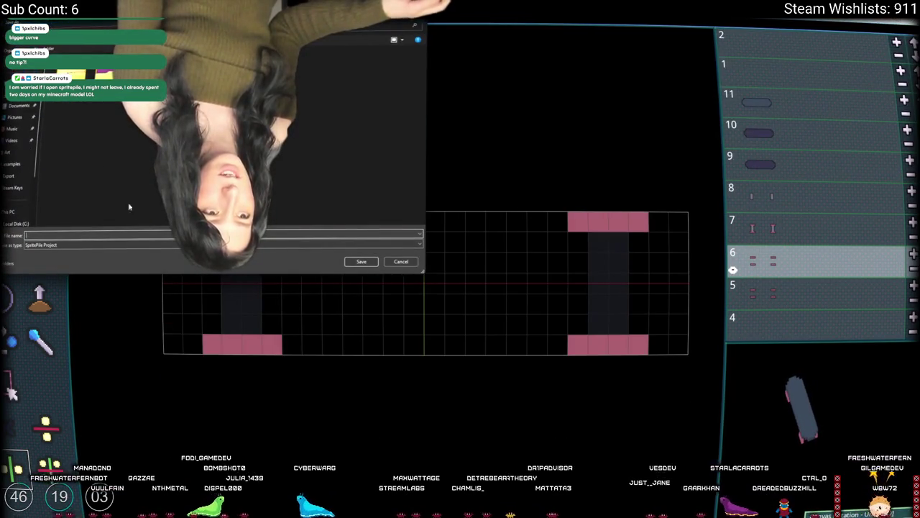
type("Skateboard")
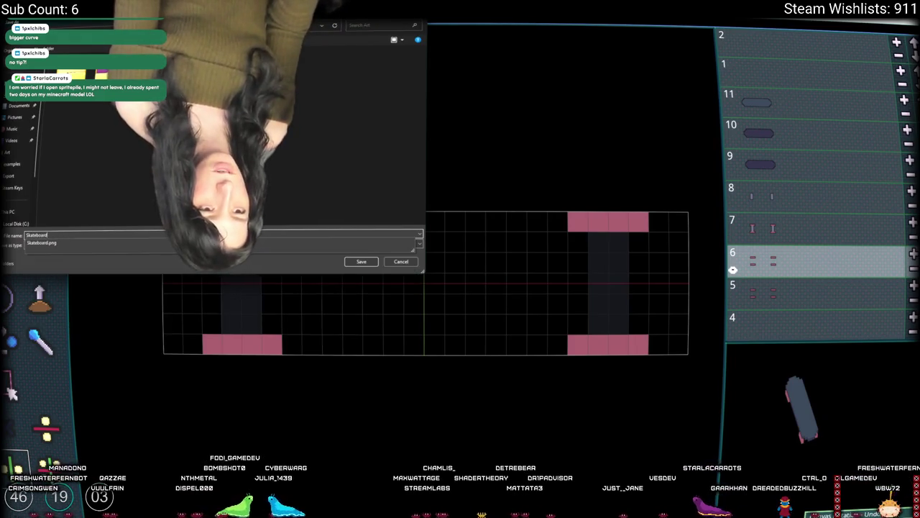
key("Return")
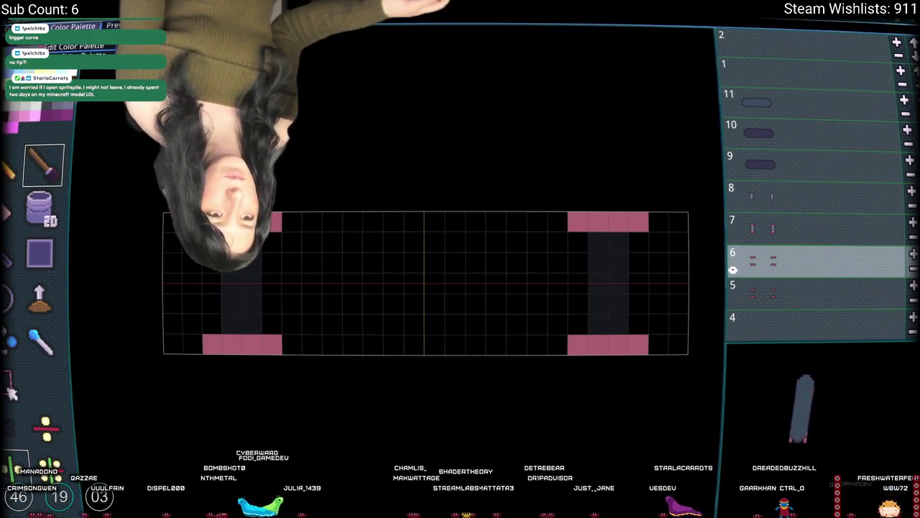
key("ctrl+z")
left_click(29, 26)
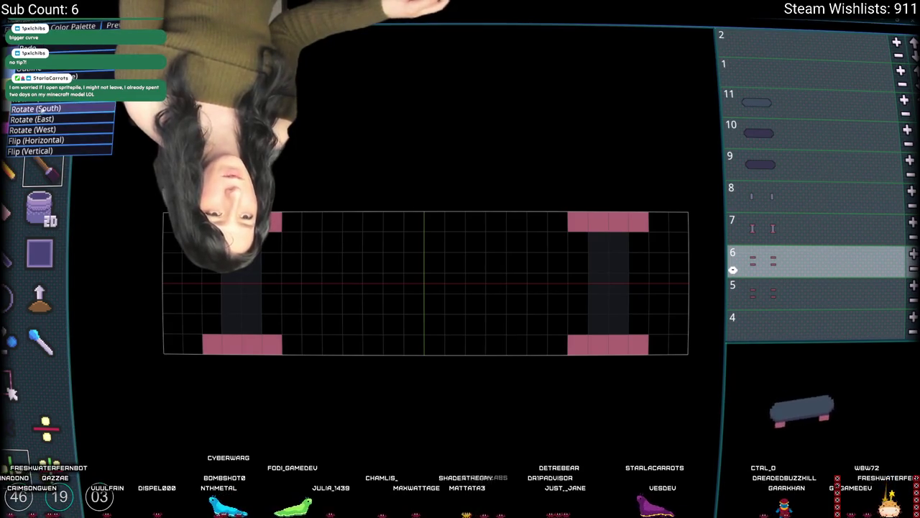
Rotate the sprite to a side view and tilt the 3D preview to inspect the board
left_click(48, 105)
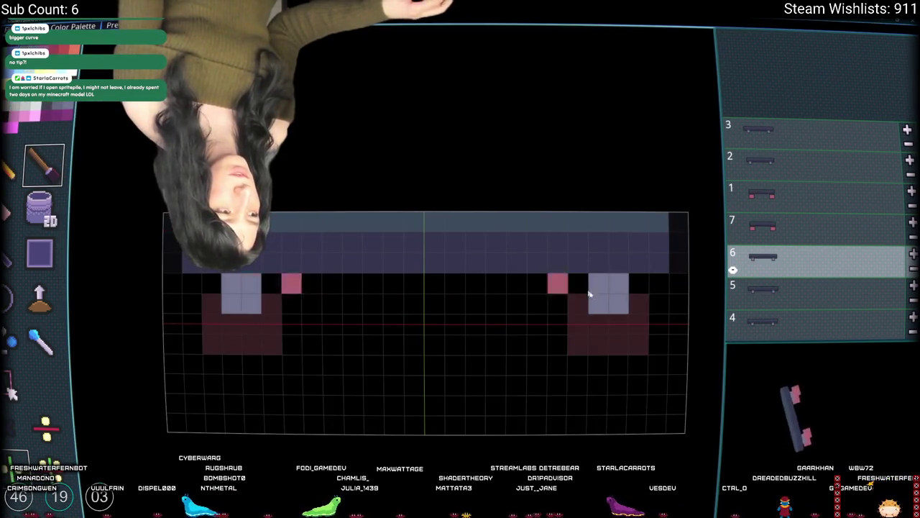
key("Up")
key("Up")
key("Up")
left_click_drag(857, 415, 819, 461)
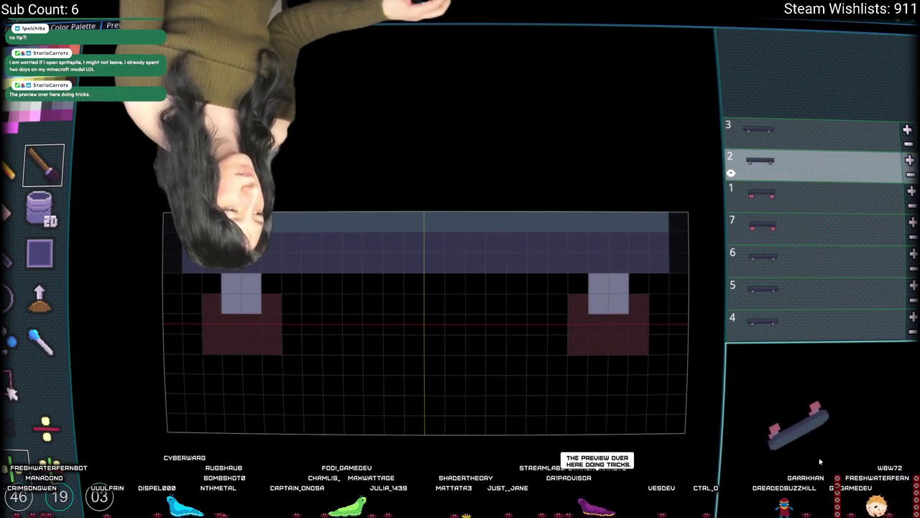
key("Down")
key("Down")
key("Up")
key("Down")
key("Up")
key("Up")
key("Down")
key("Down")
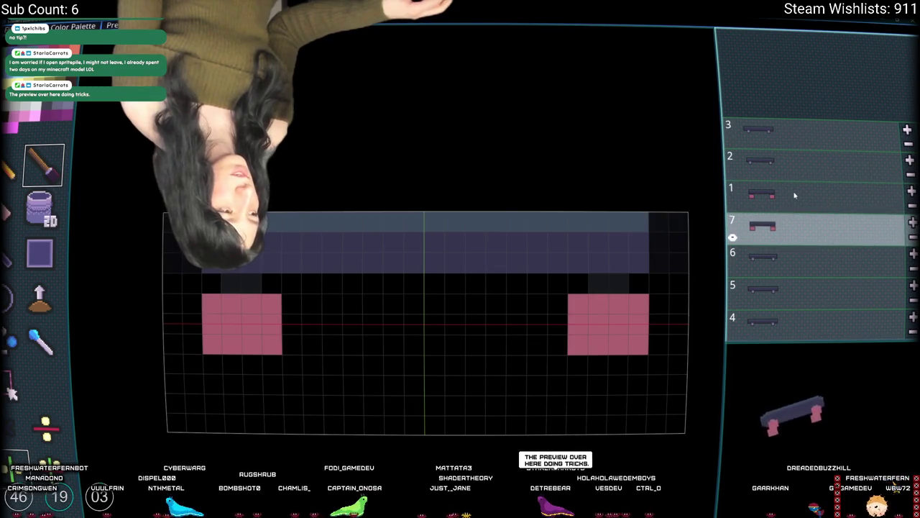
key("Down")
key("Down")
key("Up")
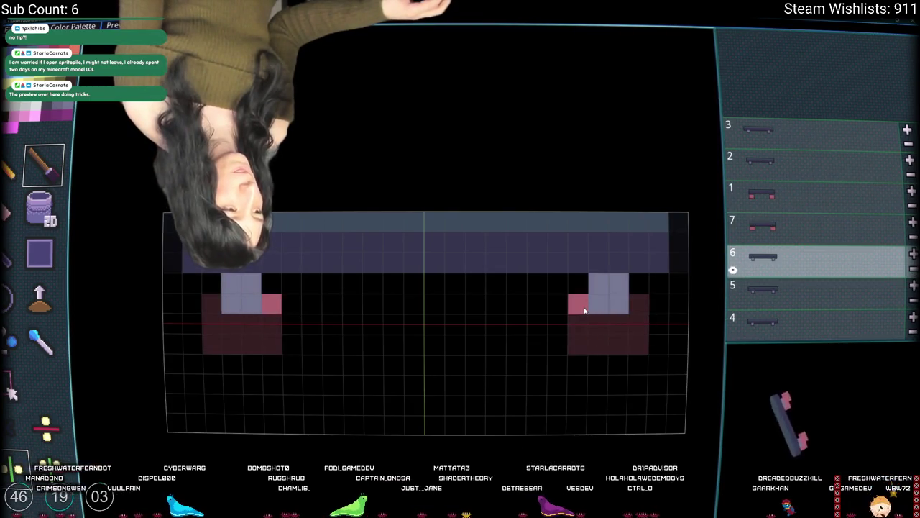
Inspect the slices on layers 1, 2, 3, 5, 7 and 11 one by one
left_click(759, 300)
left_click(780, 230)
left_click(801, 191)
left_click(796, 217)
left_click(806, 199)
left_click(798, 165)
left_click(802, 194)
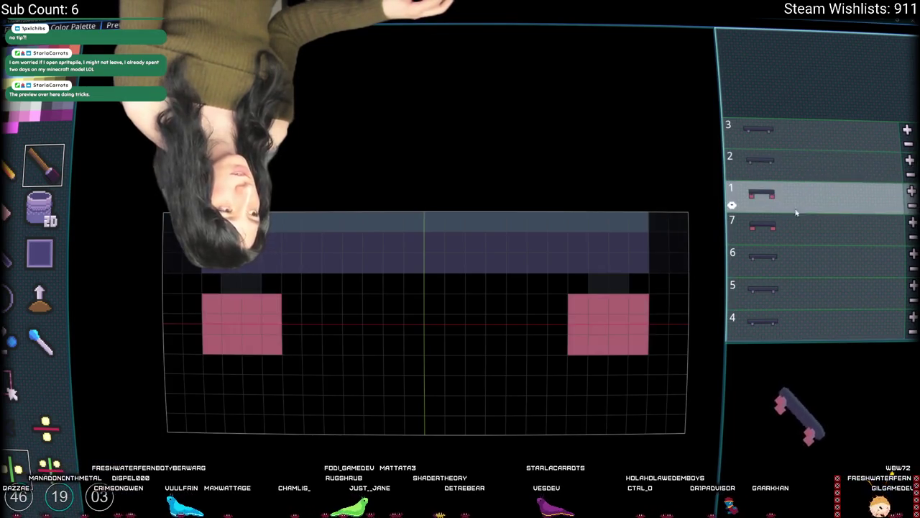
left_click(798, 165)
left_click(797, 133)
left_click(793, 164)
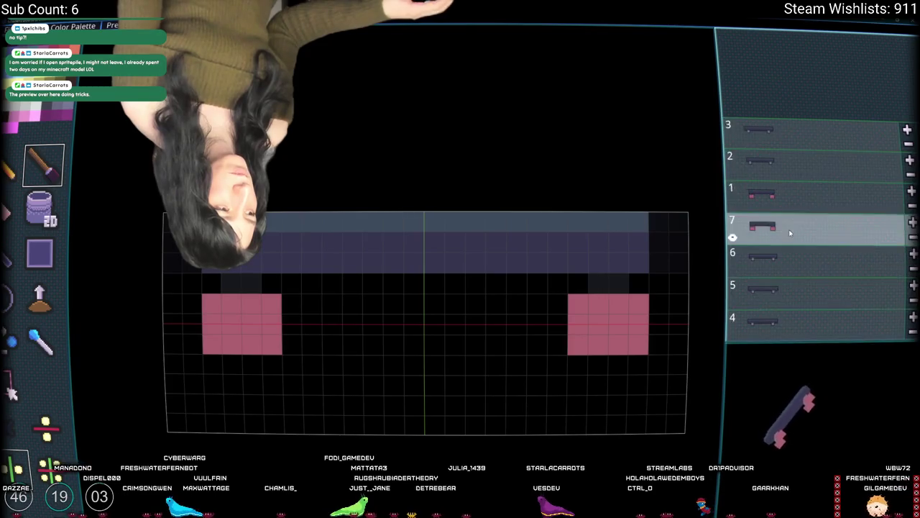
scroll(788, 229, "up", 2)
scroll(789, 233, "up", 4)
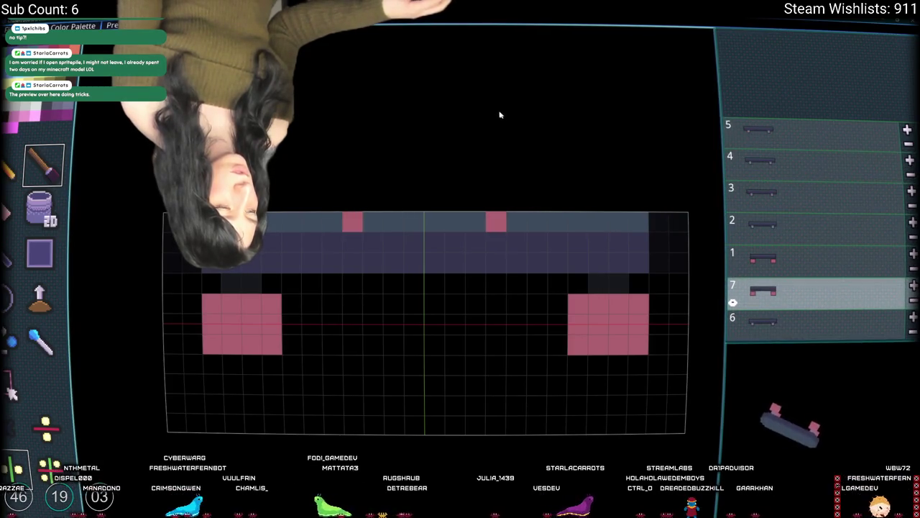
scroll(776, 260, "down", 1)
left_click(731, 205)
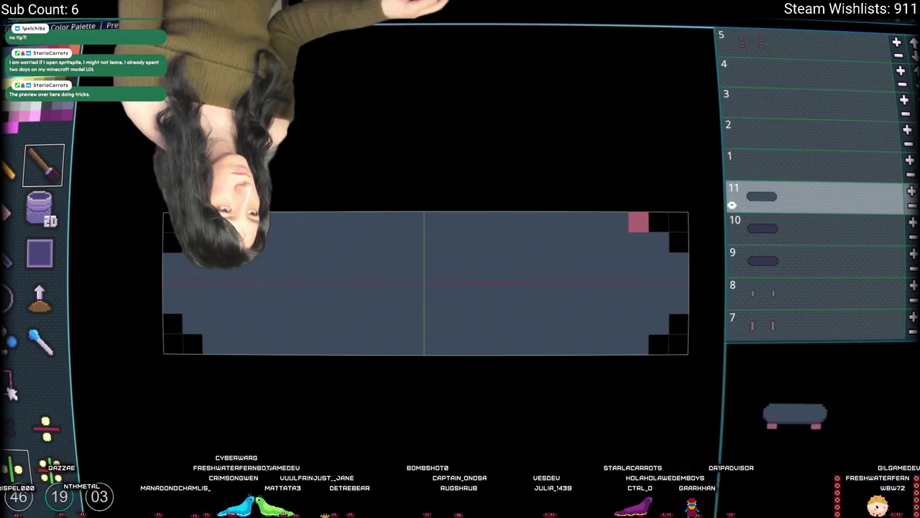
Rotate the model to another orientation, then view layer 5 and return to layer 7
left_click(72, 26)
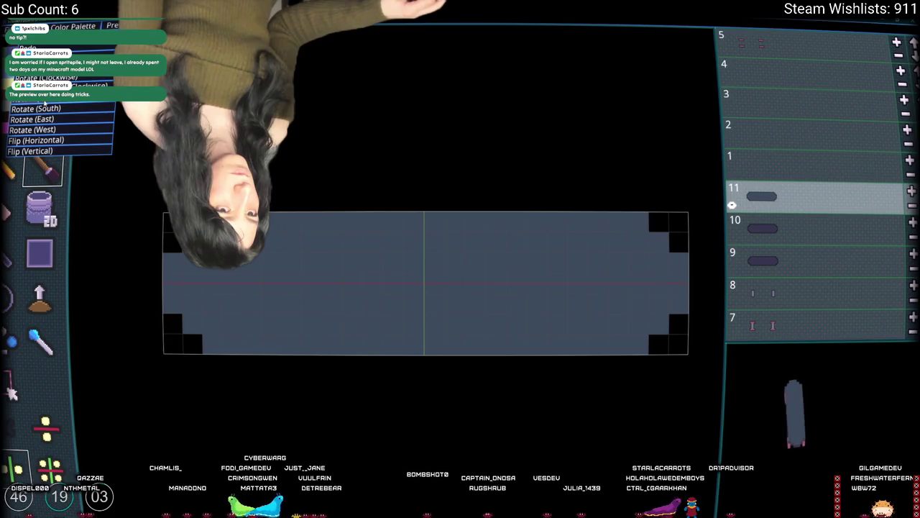
left_click(65, 107)
scroll(839, 213, "down", 4)
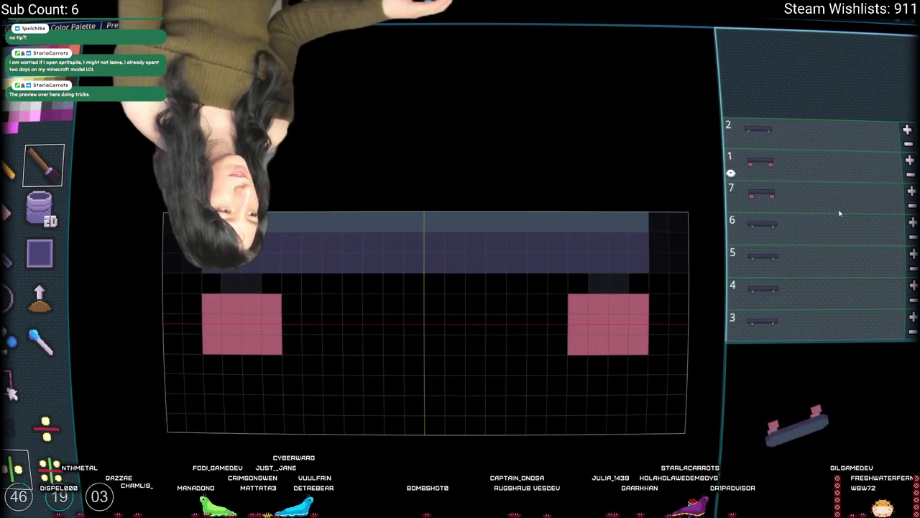
scroll(808, 229, "down", 5)
scroll(808, 232, "down", 7)
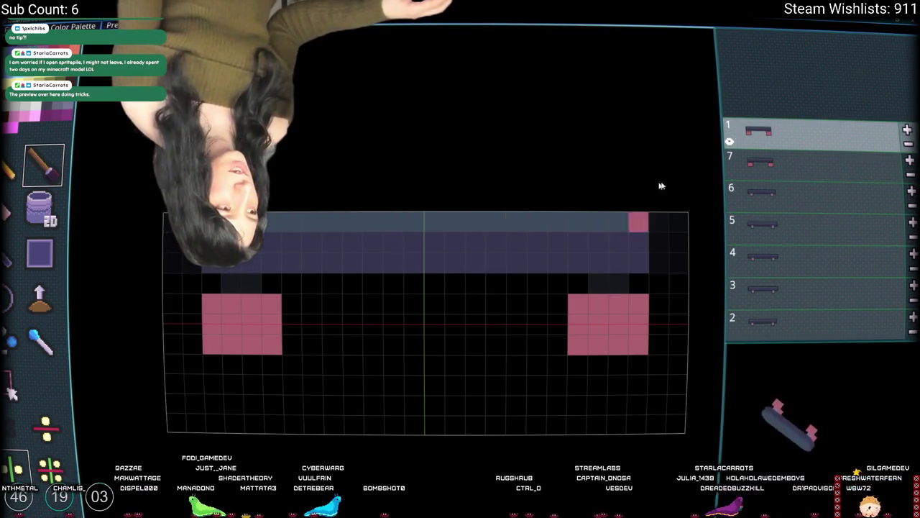
left_click(759, 217)
left_click(781, 168)
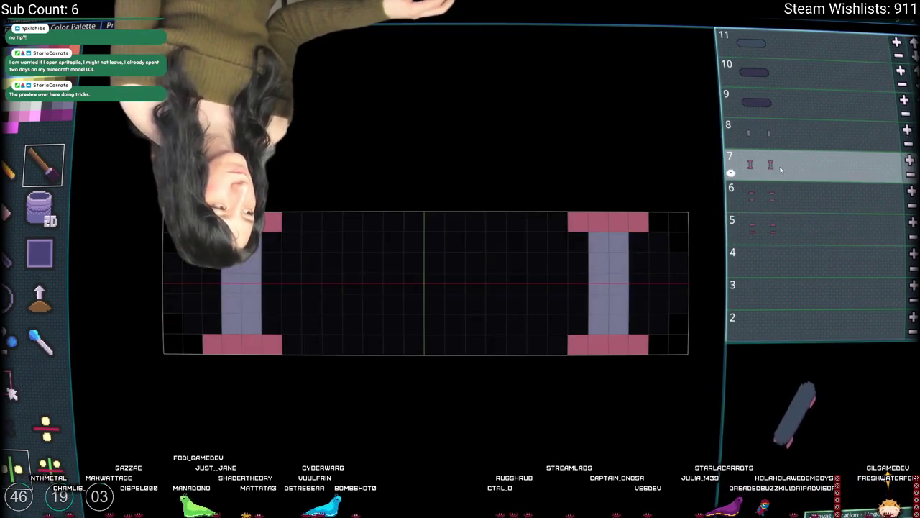
Switch from layer 8 back to layer 7 and undo then redo its last edit
left_click(791, 142)
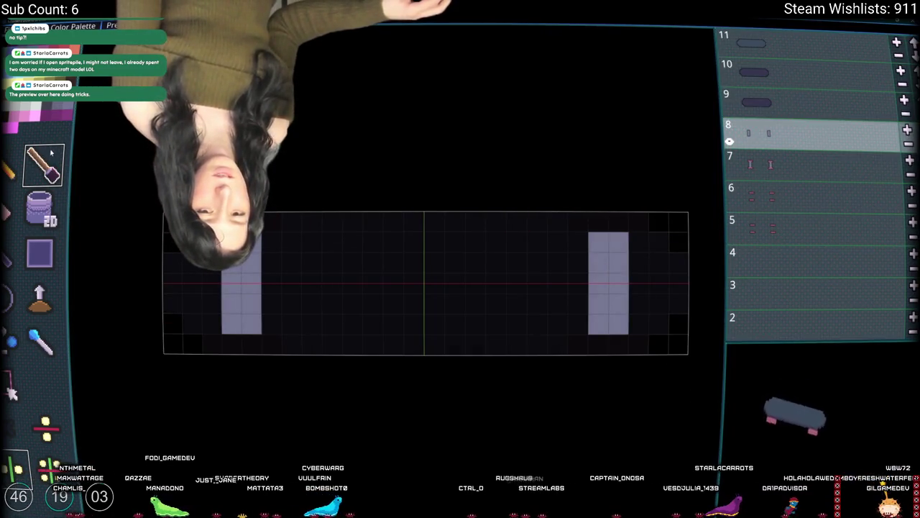
left_click(785, 158)
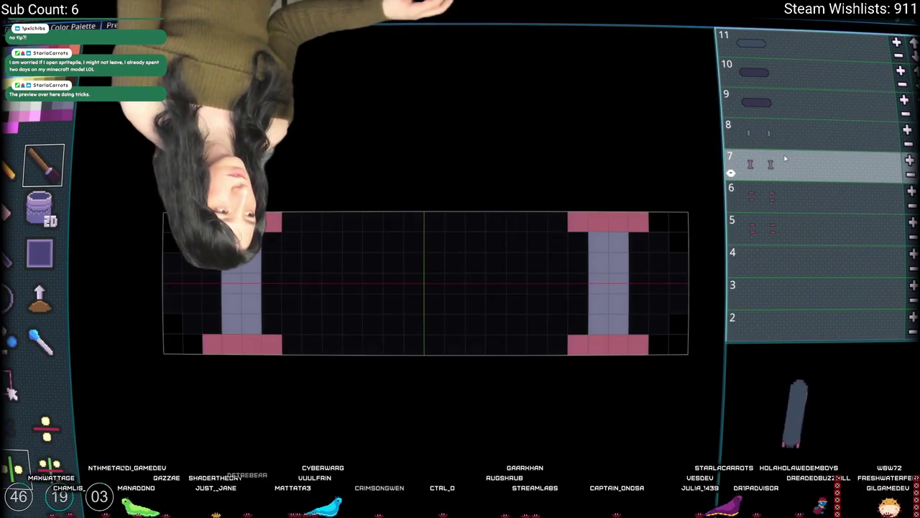
key("ctrl+z")
key("ctrl+z")
key("ctrl+y")
key("ctrl+y")
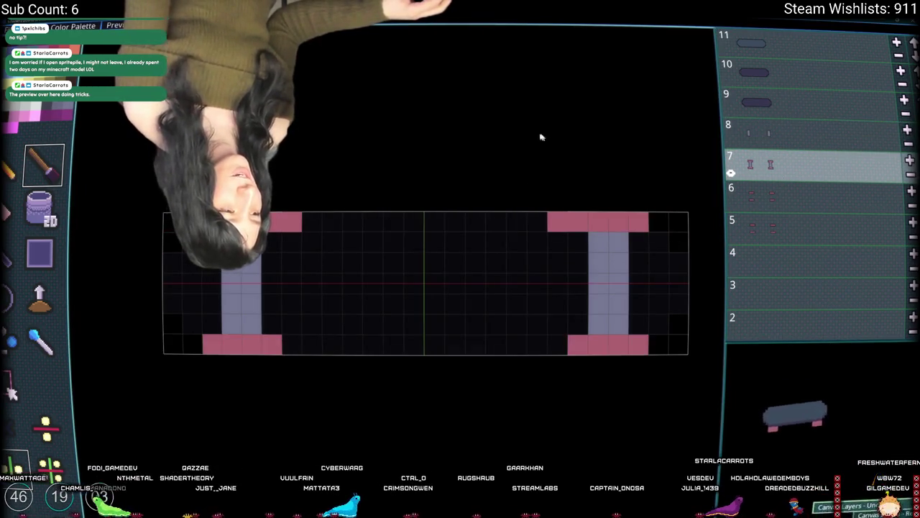
Rotate the whole skateboard model 90 degrees several times via the Rotate/Flip menu
left_click(29, 92)
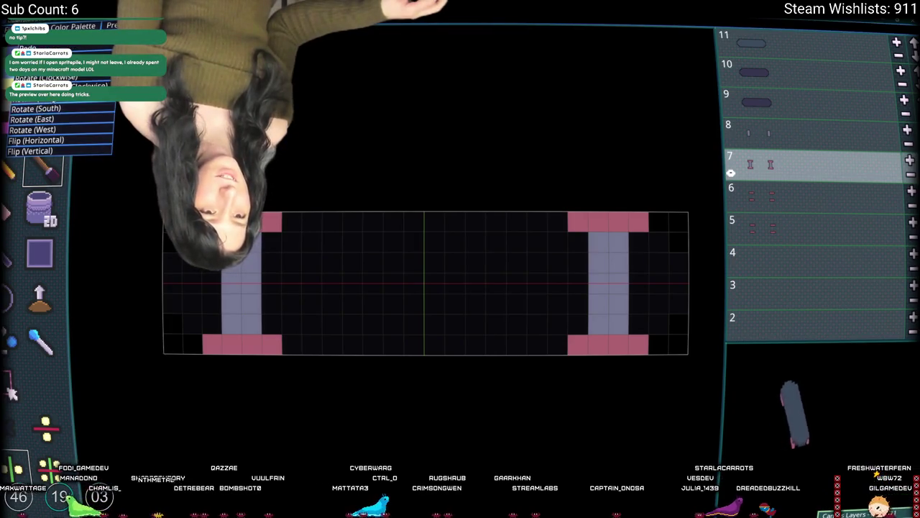
left_click(36, 113)
left_click(28, 92)
left_click(32, 119)
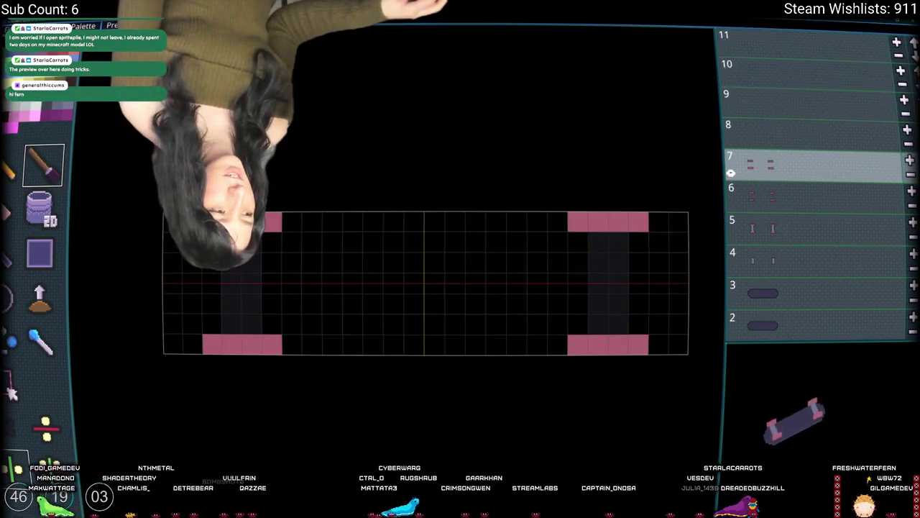
left_click(29, 92)
left_click(33, 118)
left_click(29, 92)
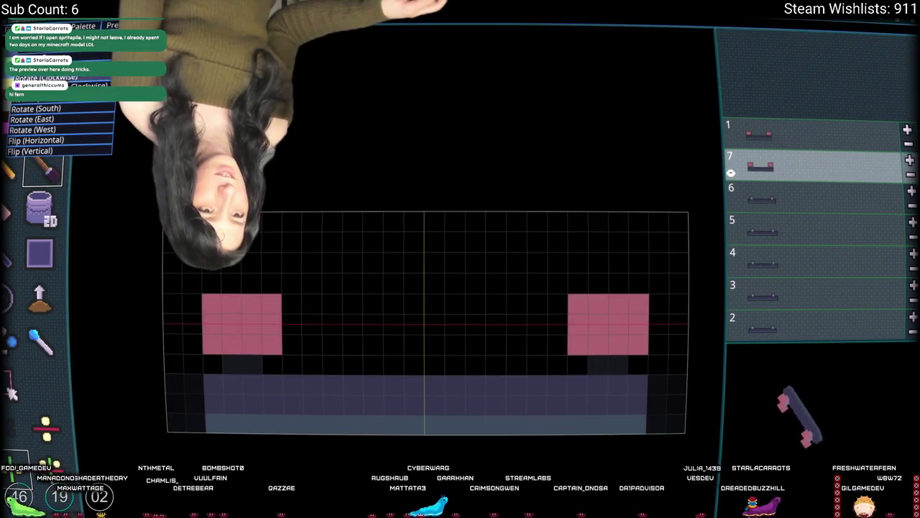
Undo the trial model rotations, stepping back and forth through the history
key("ctrl+z")
key("ctrl+z")
key("ctrl+z")
key("ctrl+z")
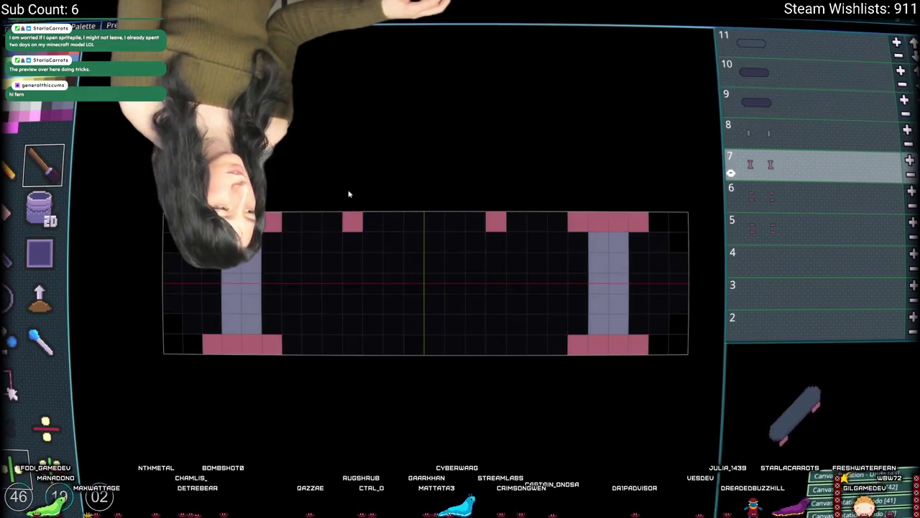
key("ctrl+y")
key("ctrl+y")
key("ctrl+y")
key("ctrl+y")
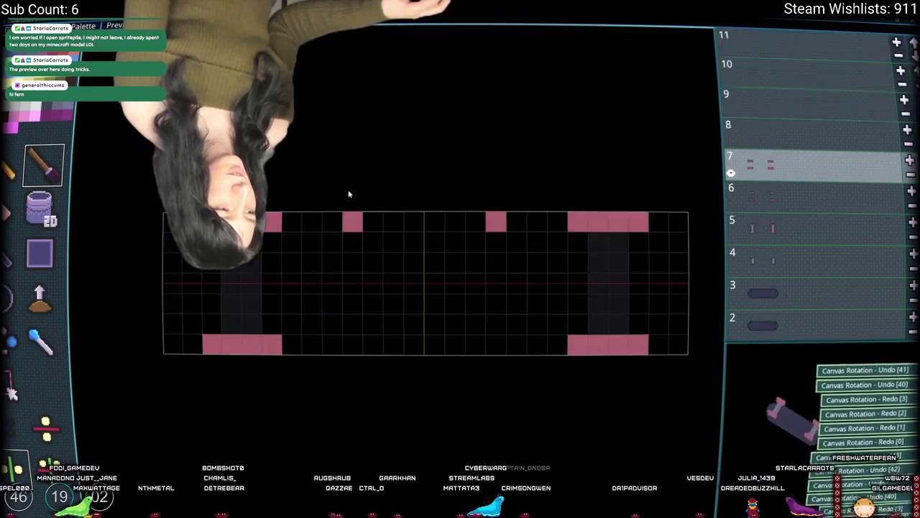
key("ctrl+z")
key("ctrl+y")
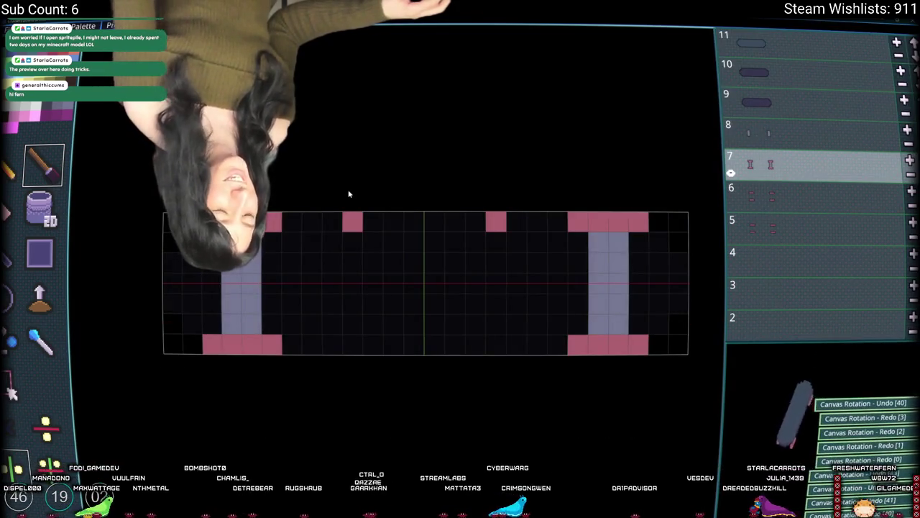
key("ctrl+z")
key("ctrl+y")
On layer 6, paint mirrored dark red truck cells, undo and redo them, then select layer 5
key("ctrl+y")
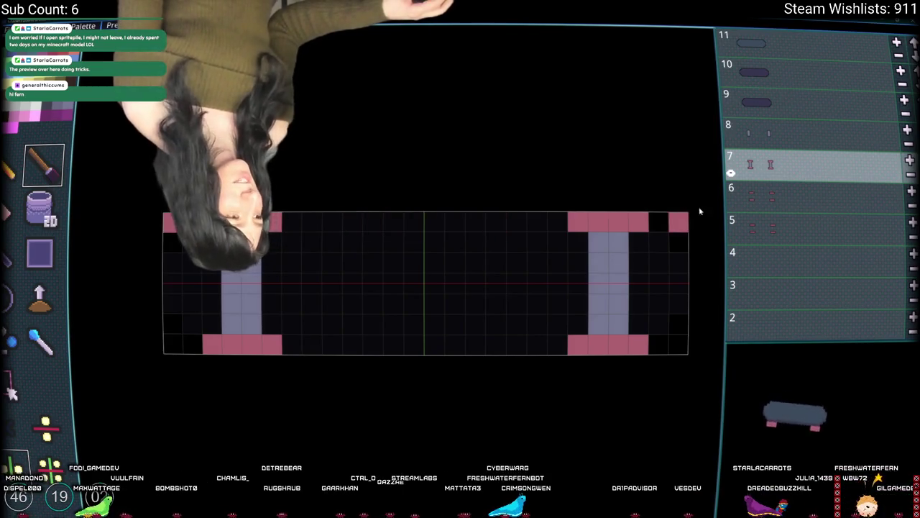
left_click(770, 188)
key("ctrl+z")
key("ctrl+y")
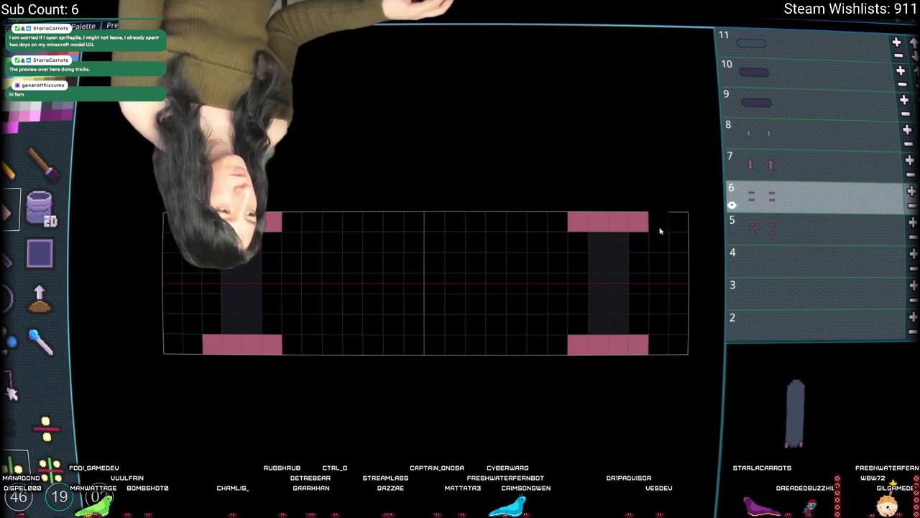
left_click(647, 228)
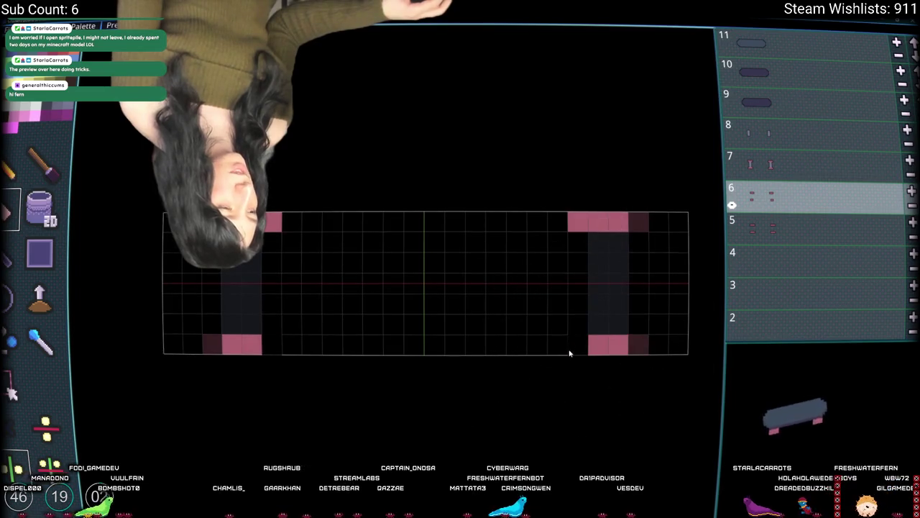
key("ctrl+z")
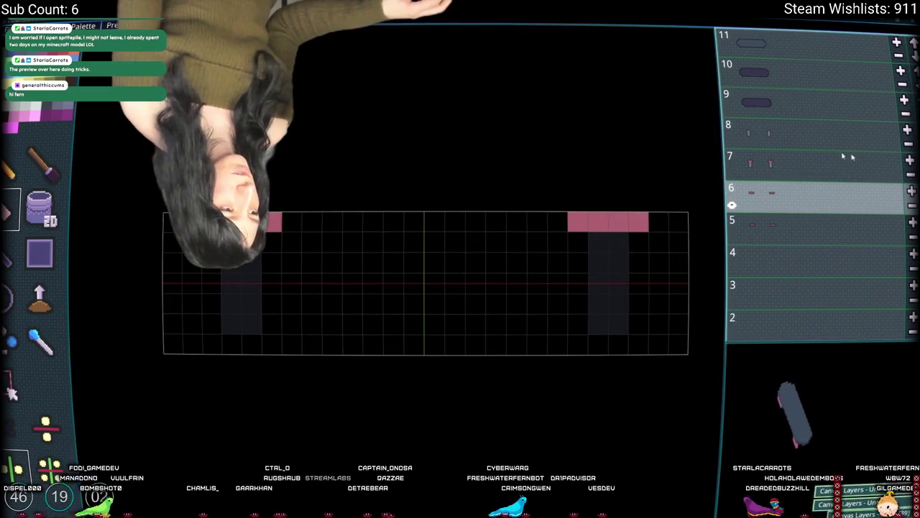
key("ctrl+y")
left_click(762, 229)
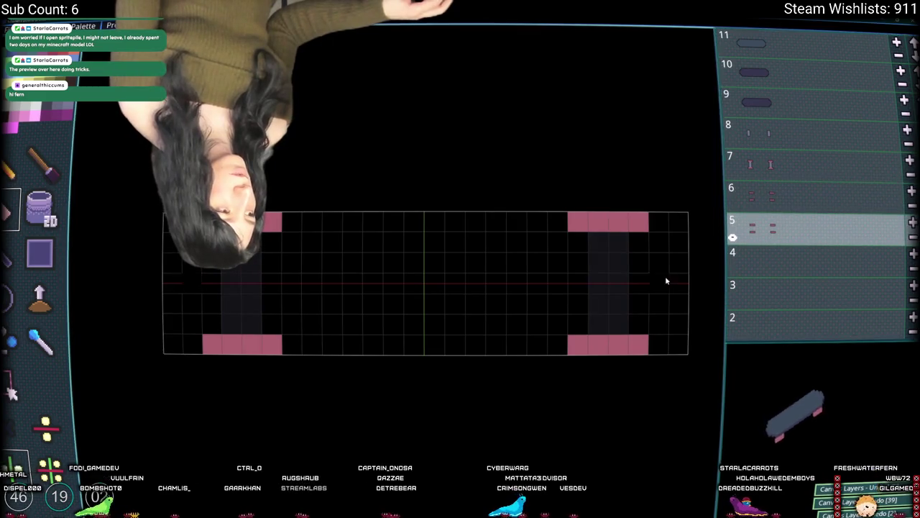
Erase the mirrored wide pink bar cells on layers 5 and 7 with the eraser
left_click(638, 344)
left_click(581, 346)
left_click(576, 223)
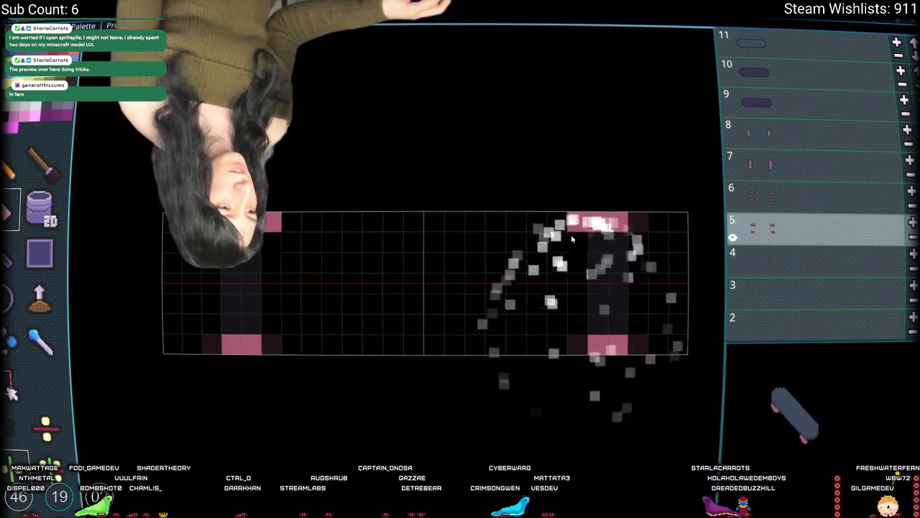
key("Up")
key("Up")
left_click(638, 222)
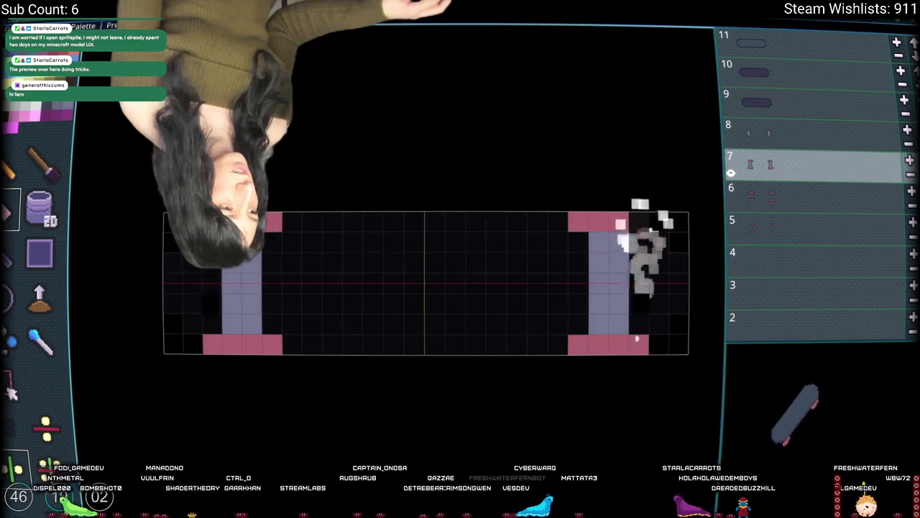
left_click(638, 345)
left_click(578, 344)
left_click(573, 344)
left_click(578, 223)
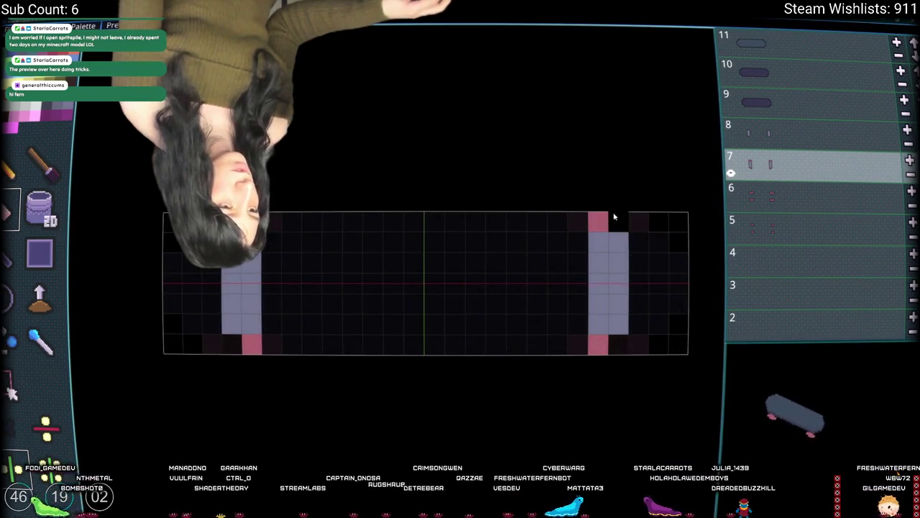
With the brush, paint a small mirrored pink cap on layer 7, undoing the stray top-right cell
key("b")
left_click(619, 346)
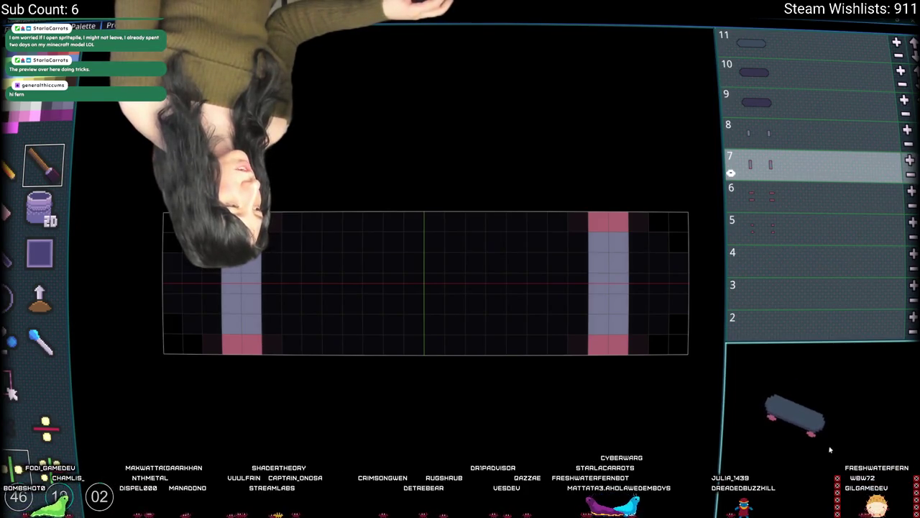
left_click(768, 189)
left_click(766, 159)
left_click(678, 223)
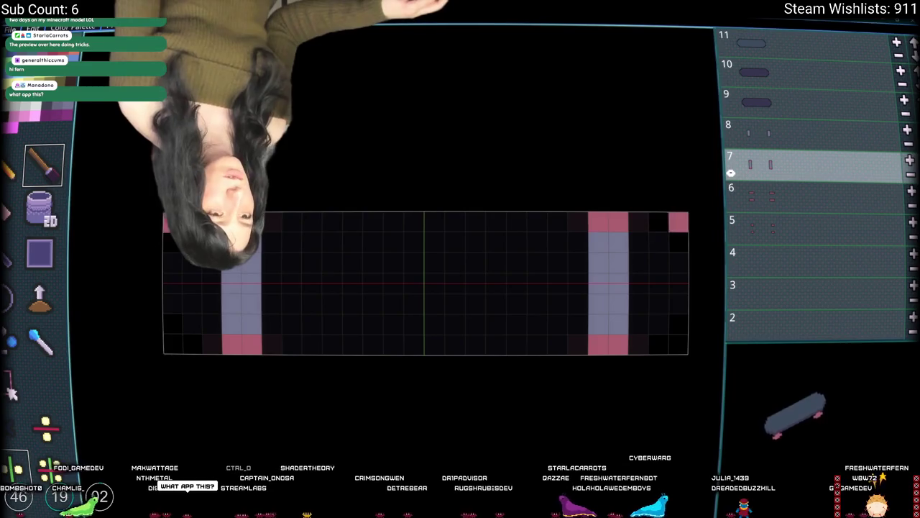
key("ctrl+z")
Turn the model to a new orientation and bring up the sprite size dialog
left_click(50, 67)
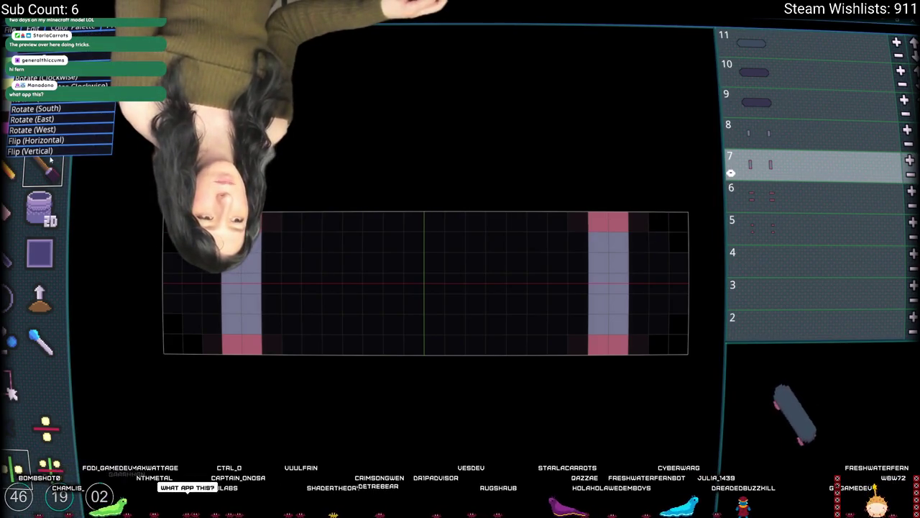
left_click(44, 118)
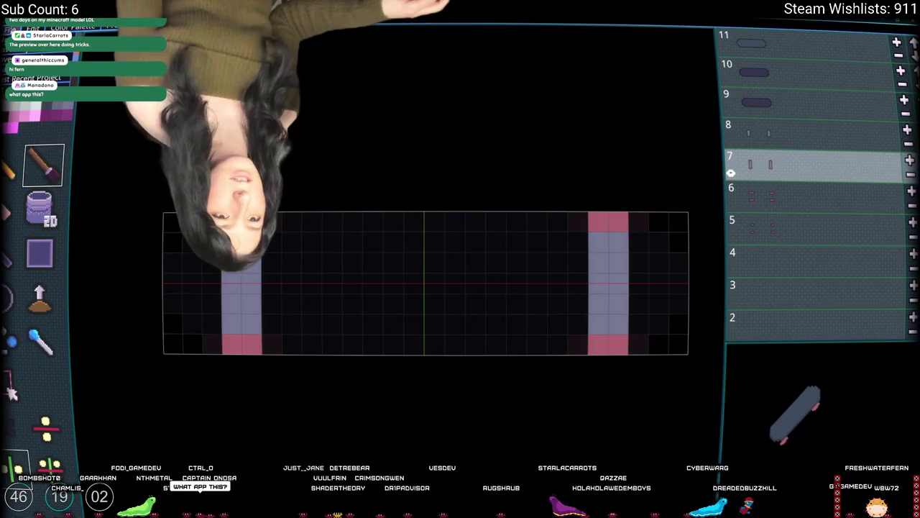
left_click(50, 66)
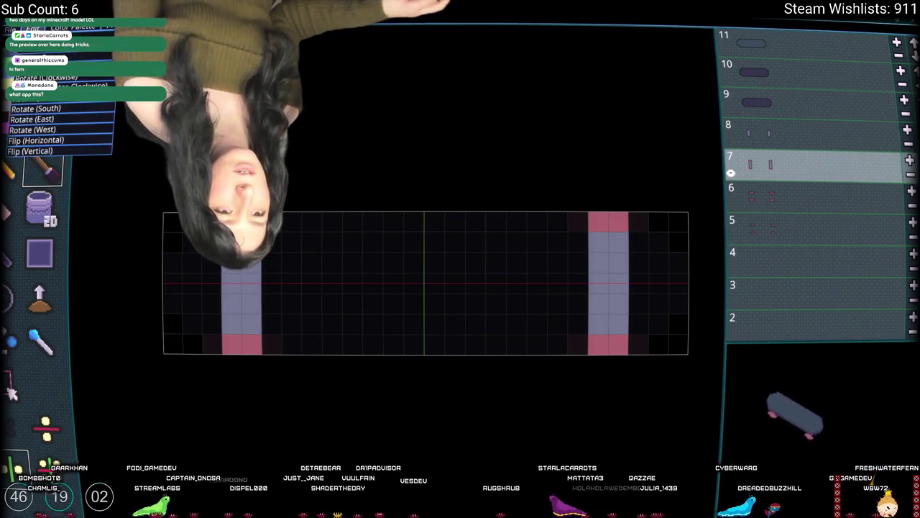
left_click(33, 119)
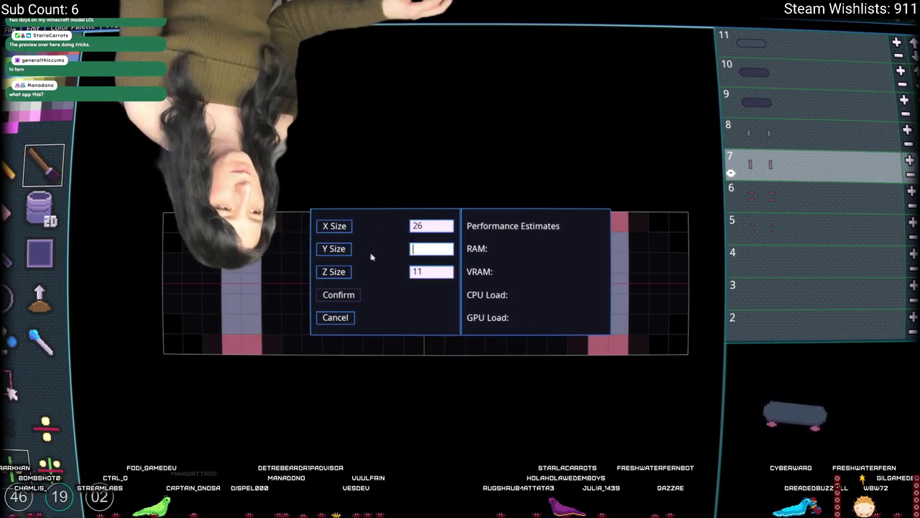
Enter 9 as the Y size and confirm, resizing the sprite to 26 × 9 × 11
type("9")
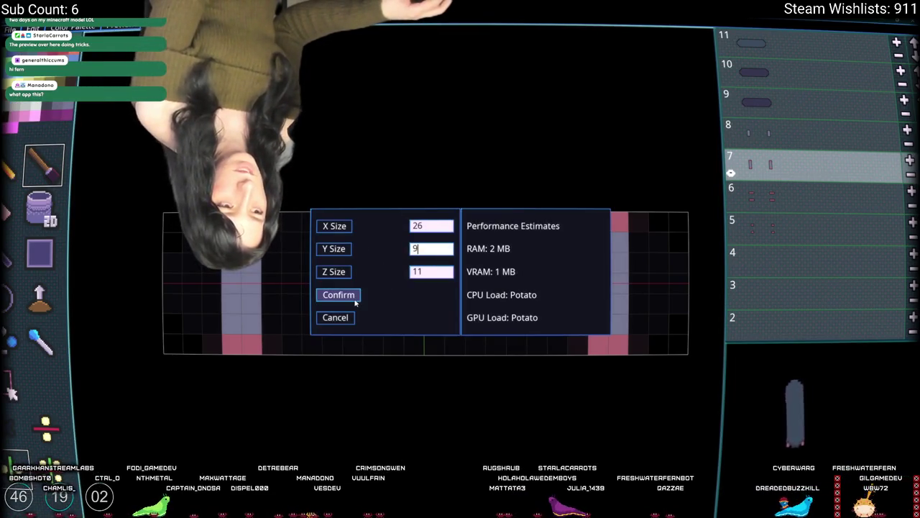
left_click(354, 301)
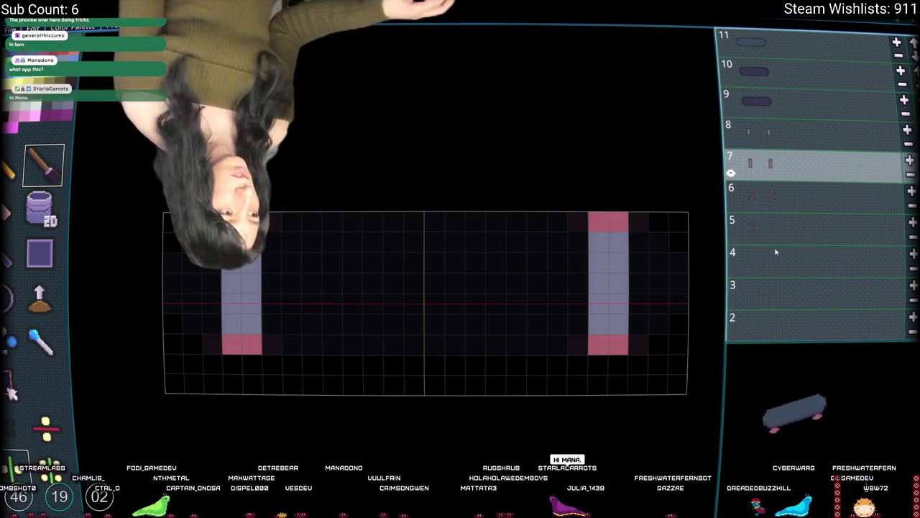
scroll(775, 246, "up", 4)
Select the empty border ring on layer 11 and fill it so the deck slab grows outward
left_click(12, 388)
left_click(678, 222)
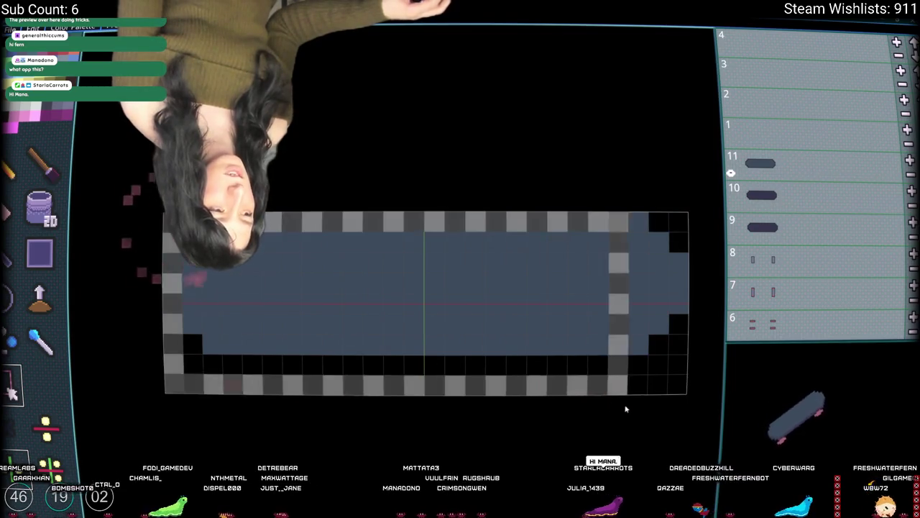
left_click(579, 338)
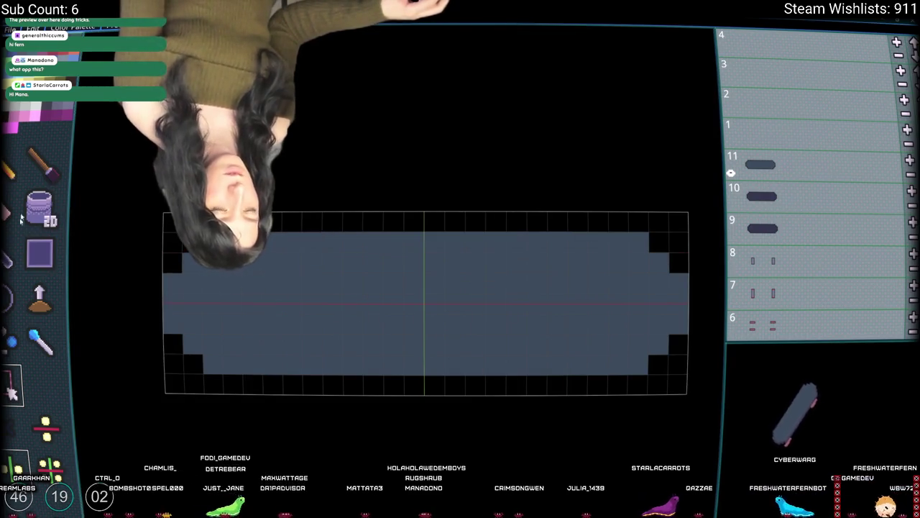
Paint mirrored pink pixels on the top rows of layers 7 and 6
key("b")
left_click(773, 288)
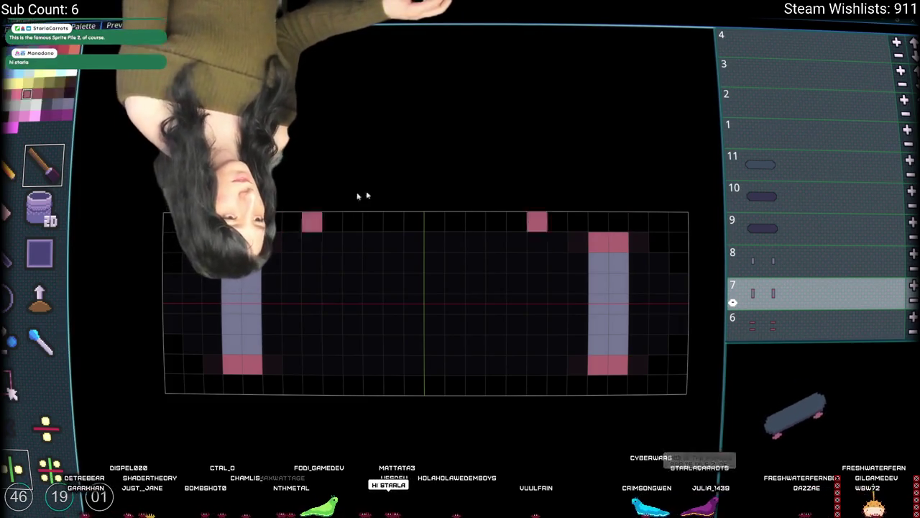
left_click(601, 229)
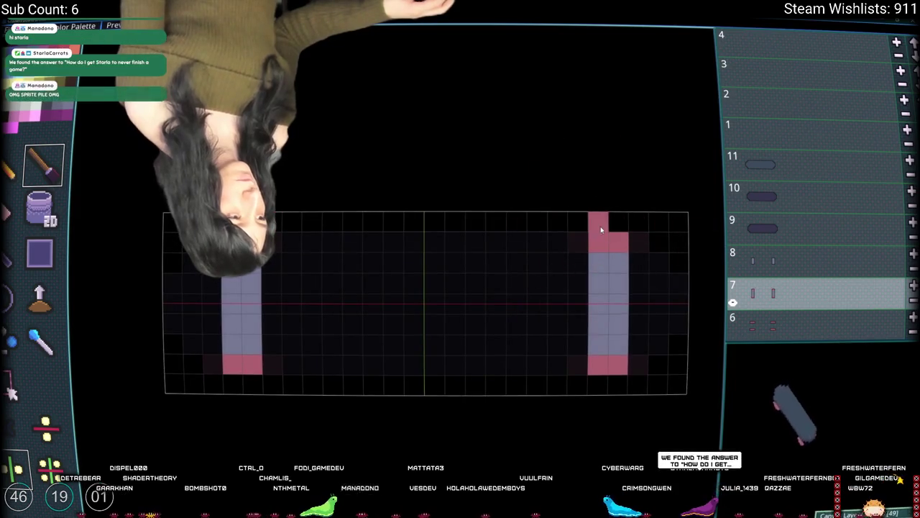
left_click(618, 222)
left_click(775, 326)
left_click(642, 230)
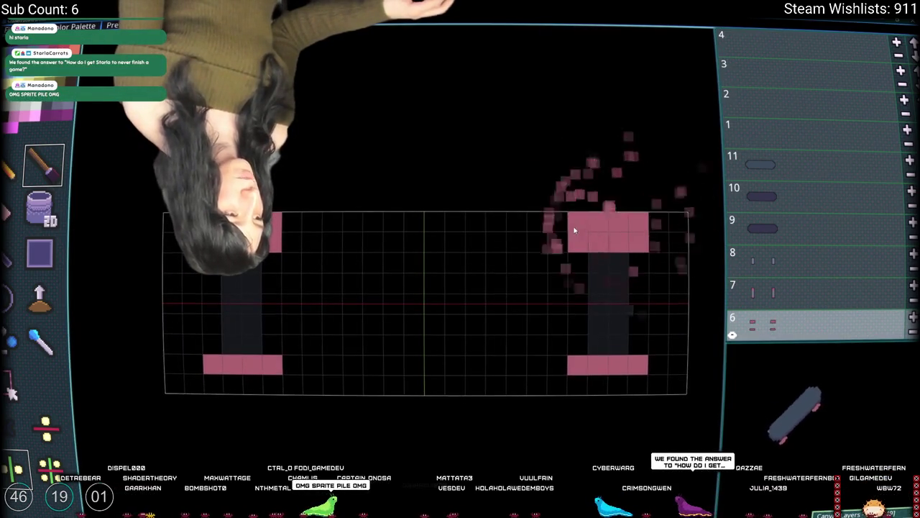
scroll(760, 286, "down", 2)
On layer 5, paint mirrored pink blocks at the top and bottom edges, erasing stray cells
left_click(761, 286)
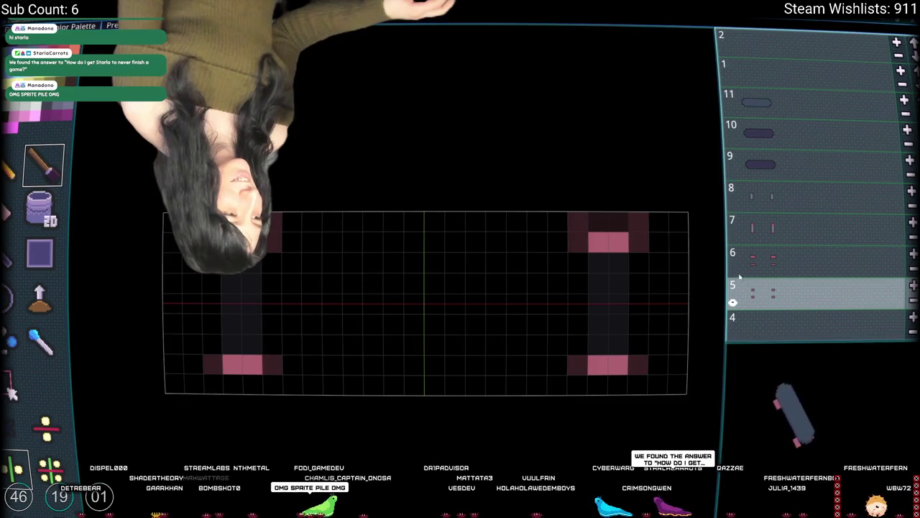
left_click(618, 221)
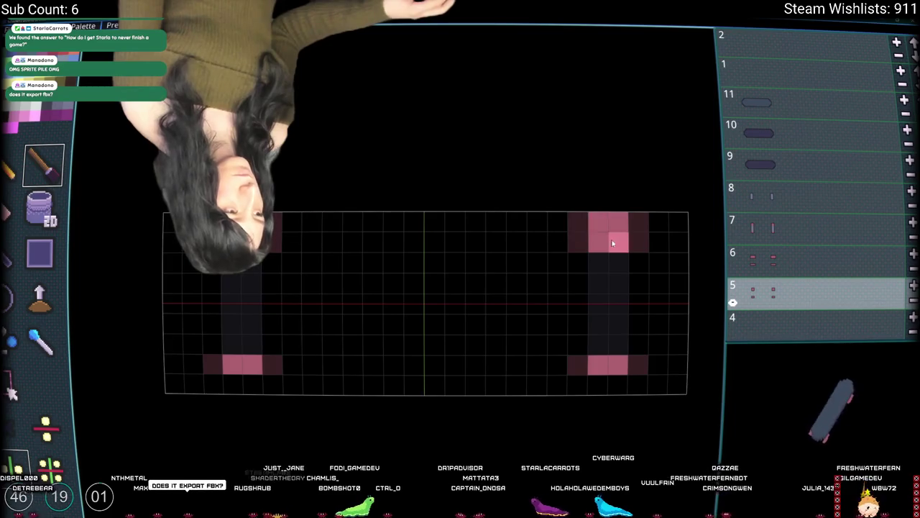
left_click_drag(641, 243, 579, 223)
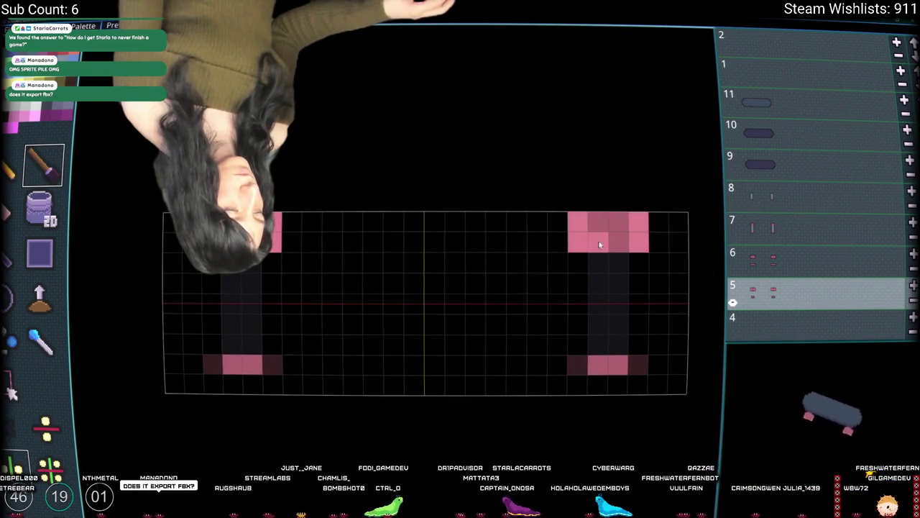
key("alt")
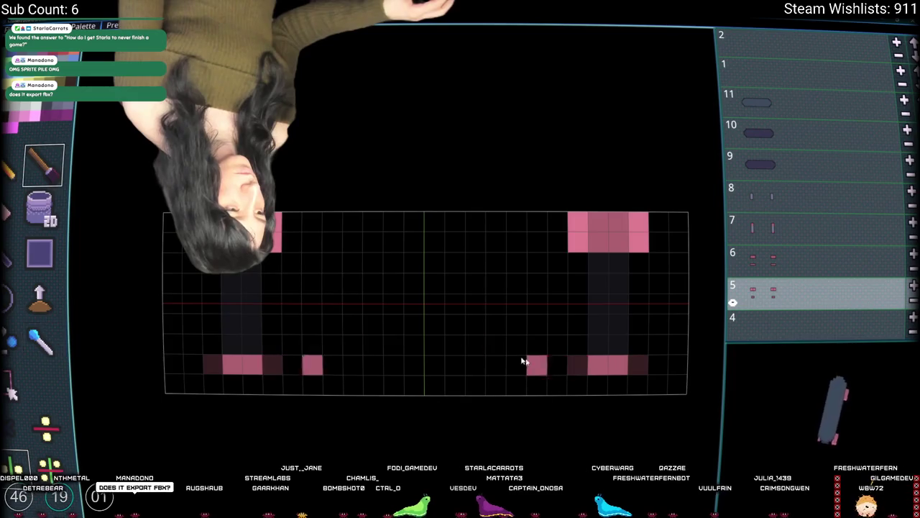
mouse_move(573, 364)
left_mouse_down()
mouse_move(626, 362)
mouse_move(632, 379)
left_mouse_up()
right_click(637, 347)
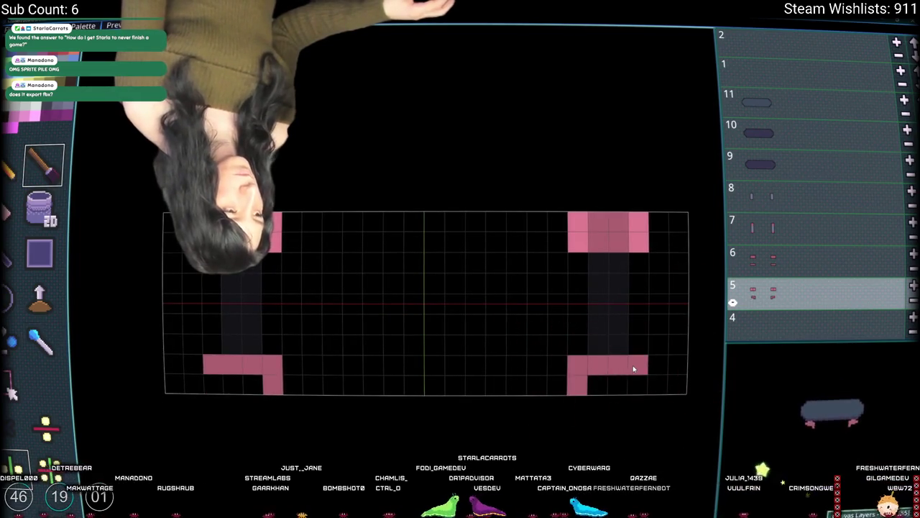
left_click(580, 350)
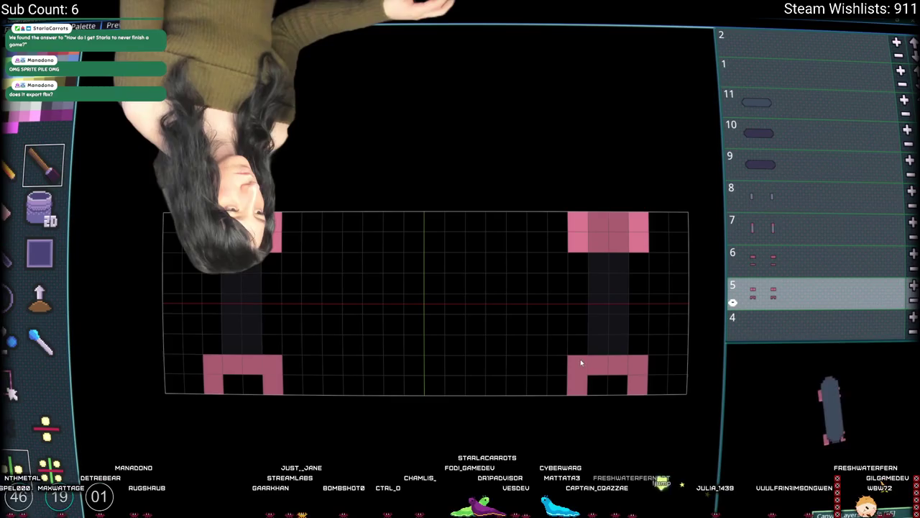
right_click(578, 352)
key("alt")
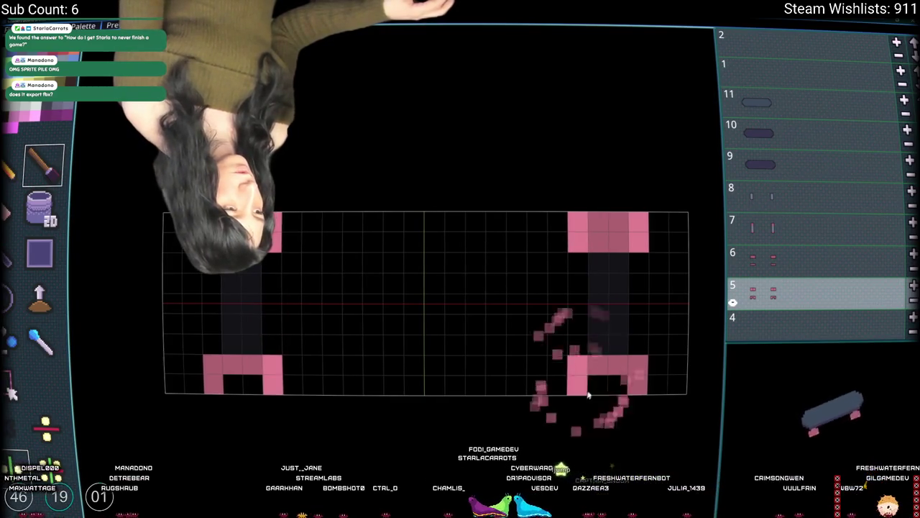
left_click(613, 388)
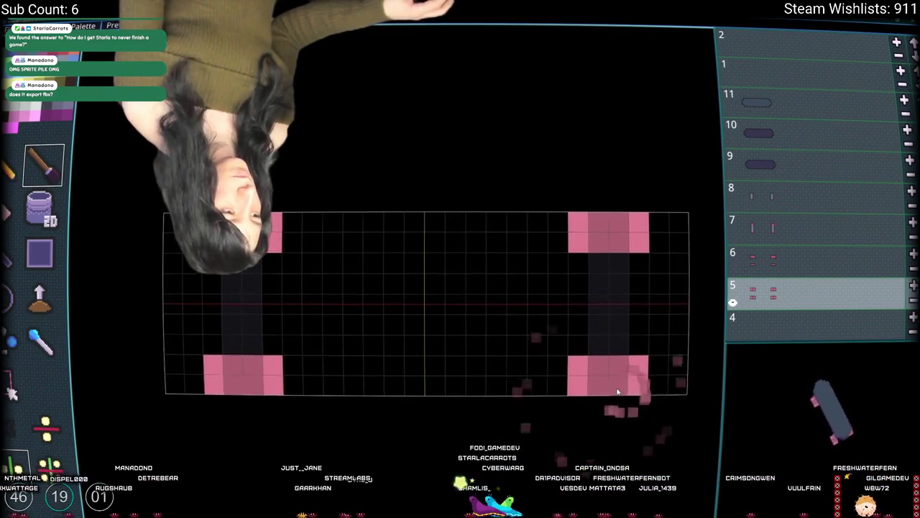
On layer 6, paint mirrored pink blocks across the bottom row
left_click(797, 261)
key("alt")
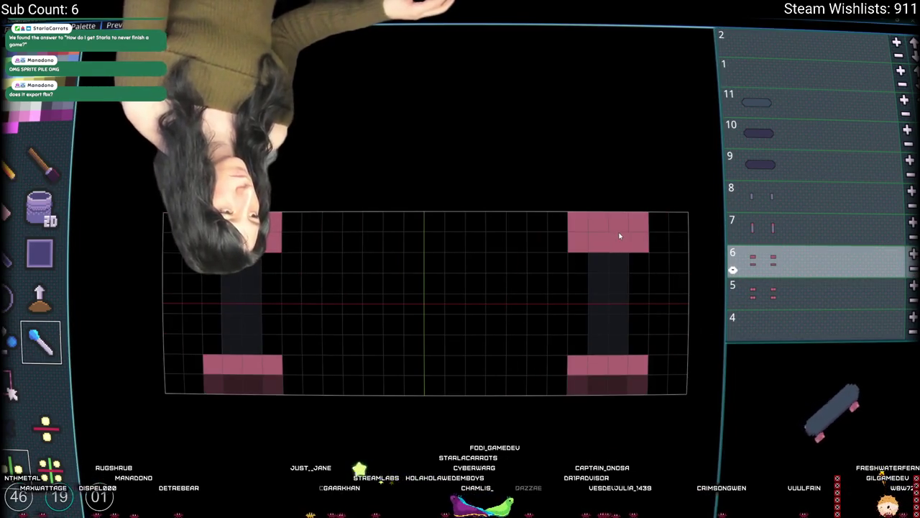
left_click(586, 391)
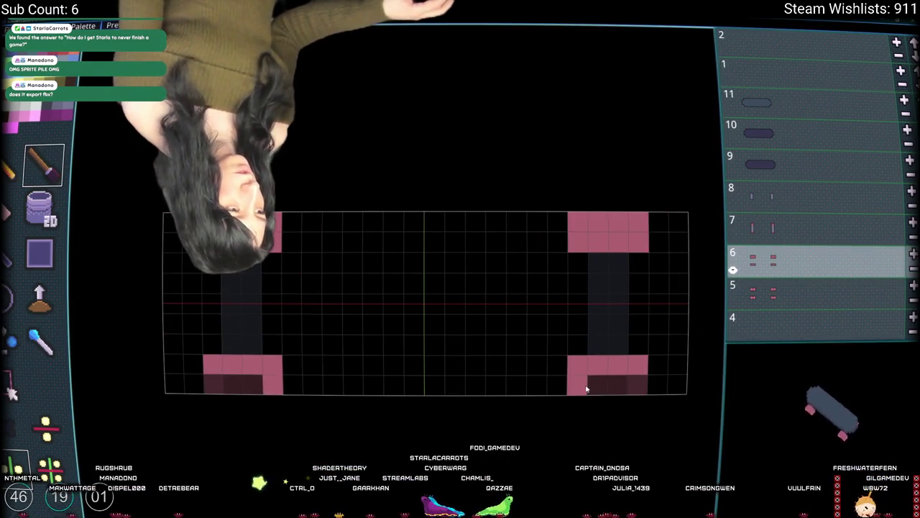
mouse_move(583, 390)
left_mouse_down()
mouse_move(635, 380)
mouse_move(642, 216)
mouse_move(643, 263)
mouse_move(575, 218)
mouse_move(570, 382)
left_mouse_up()
left_click(573, 388)
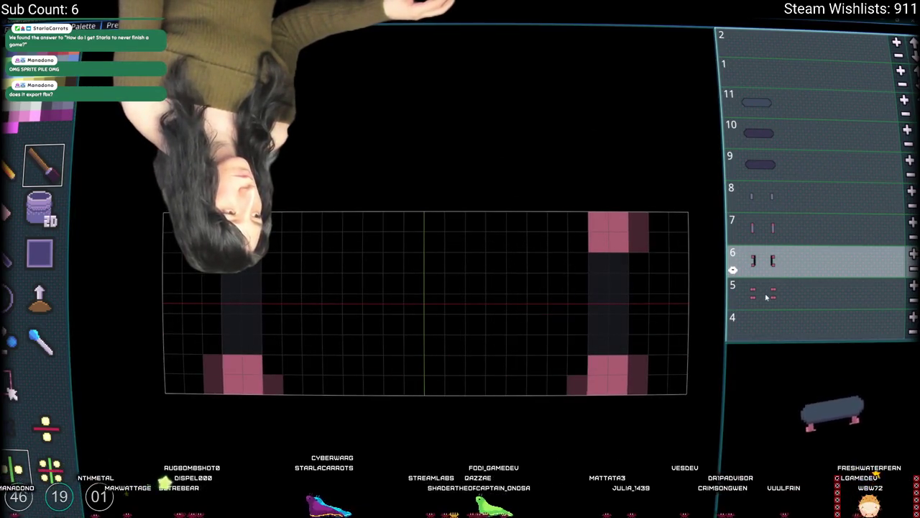
On layer 7, widen the mirrored pink blocks at top and bottom, erasing stray corner cells
left_click(796, 236)
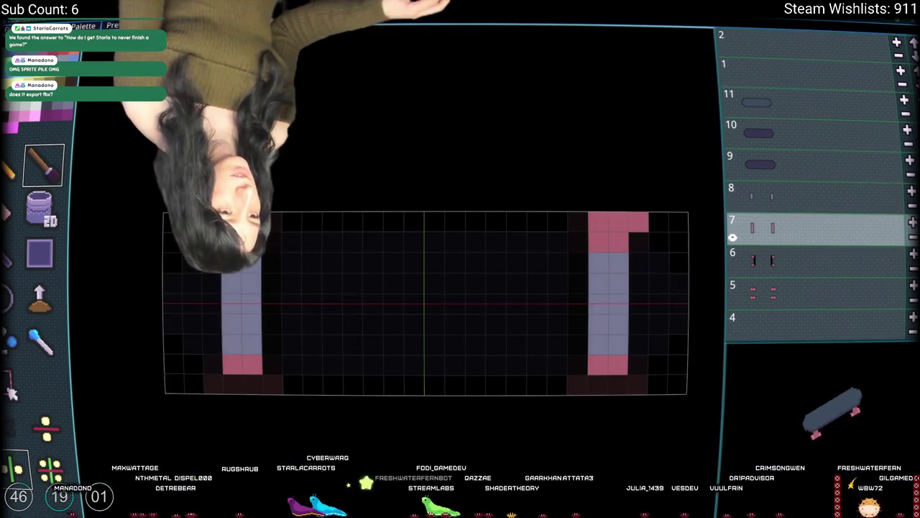
left_click(796, 294)
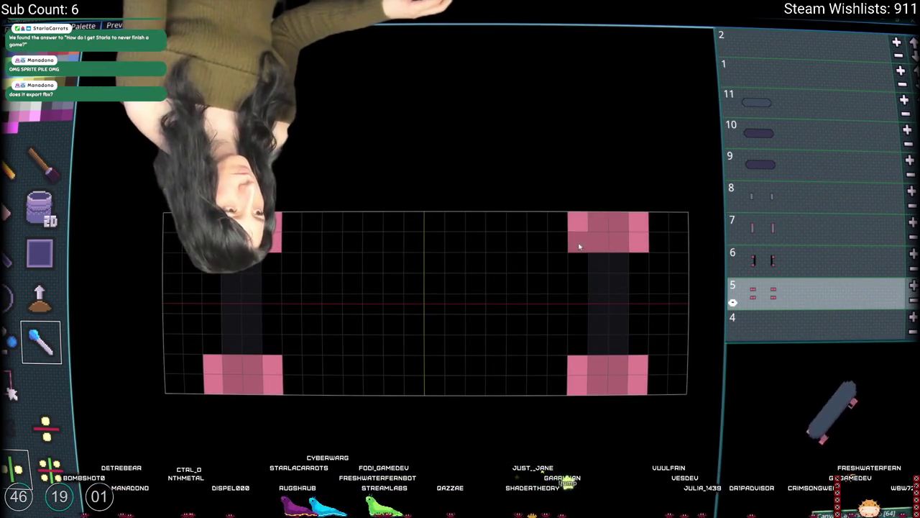
left_click(796, 229)
left_click(640, 232)
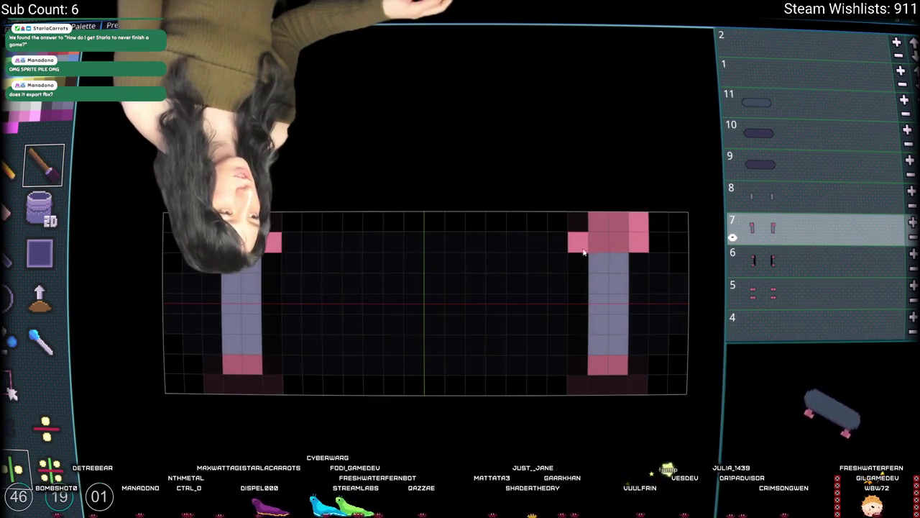
left_click(578, 232)
left_click(578, 365)
left_click(634, 365)
left_click(636, 385)
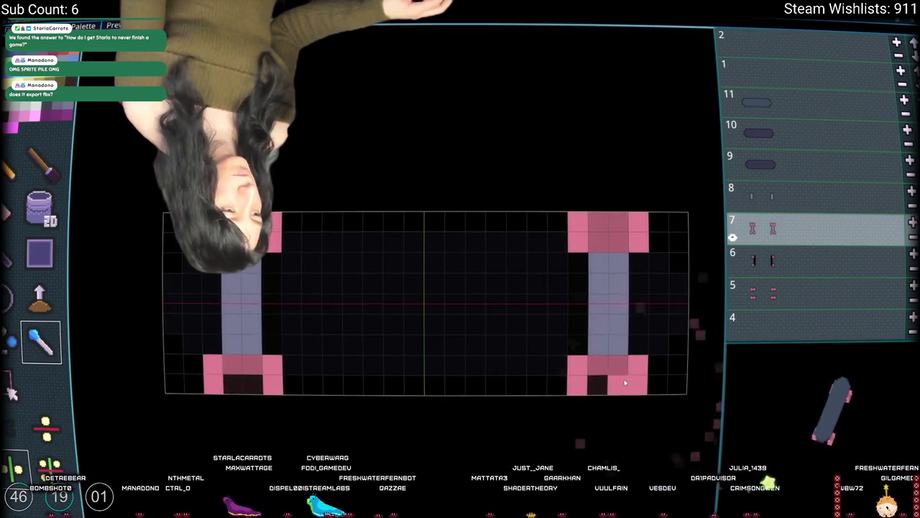
left_click(615, 384)
left_click(600, 386)
right_click(677, 383)
On layer 6, draw the bottom pink blocks as filled two-row rectangles
left_click(820, 263)
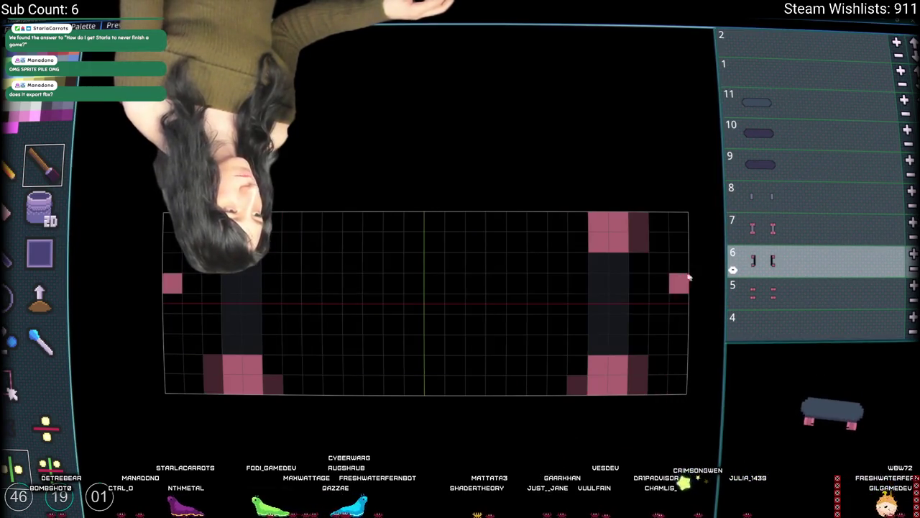
left_click(791, 296)
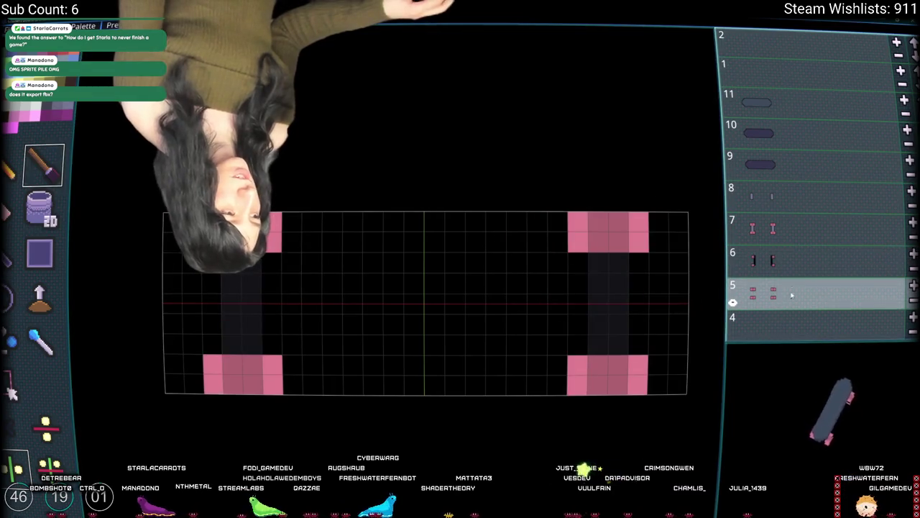
left_click(802, 274)
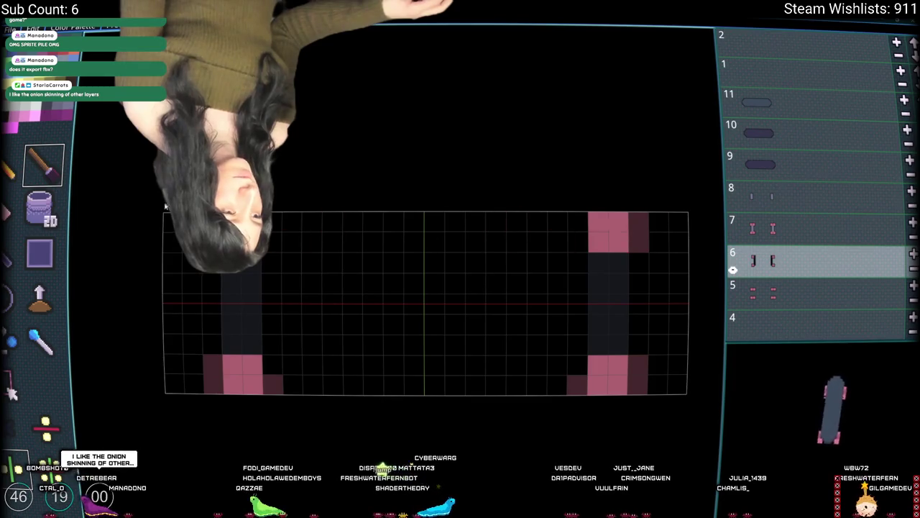
left_click(45, 251)
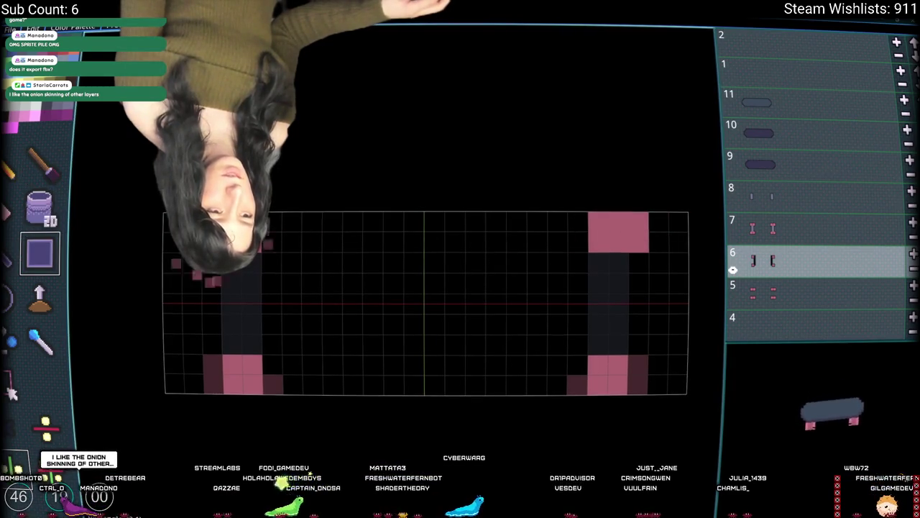
left_click_drag(219, 375, 273, 364)
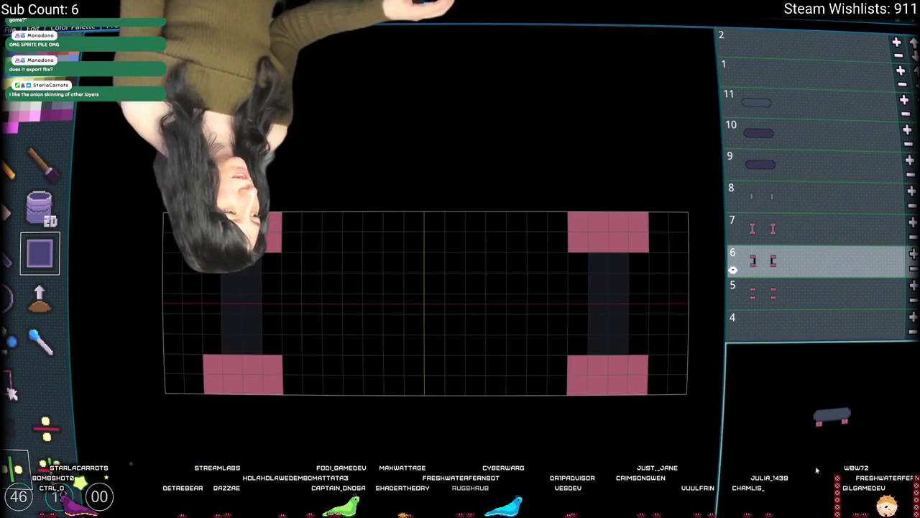
Select layers 7 through 5 together and erase the outer columns of the pink blocks
key("Up")
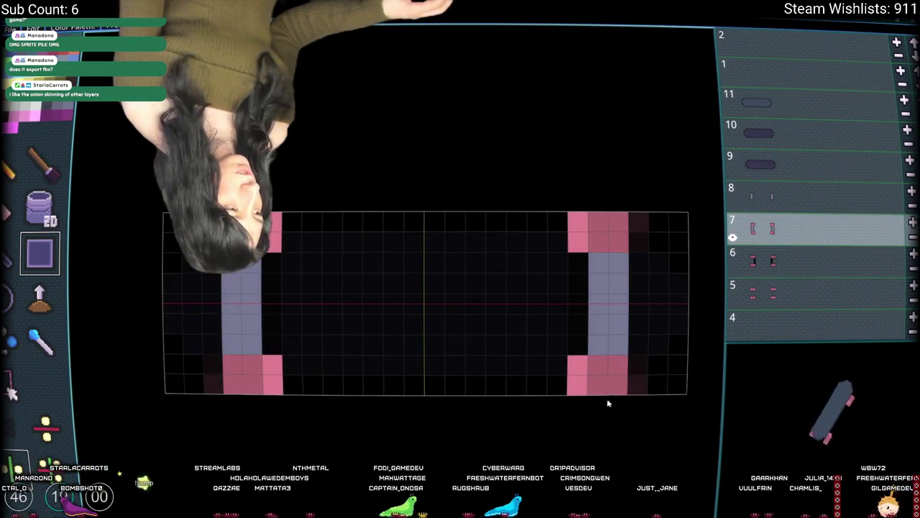
left_click(832, 304, "shift")
mouse_move(614, 265)
left_mouse_down()
mouse_move(643, 281)
mouse_move(654, 380)
left_mouse_up()
mouse_move(577, 385)
left_mouse_down()
mouse_move(575, 396)
mouse_move(564, 212)
left_mouse_up()
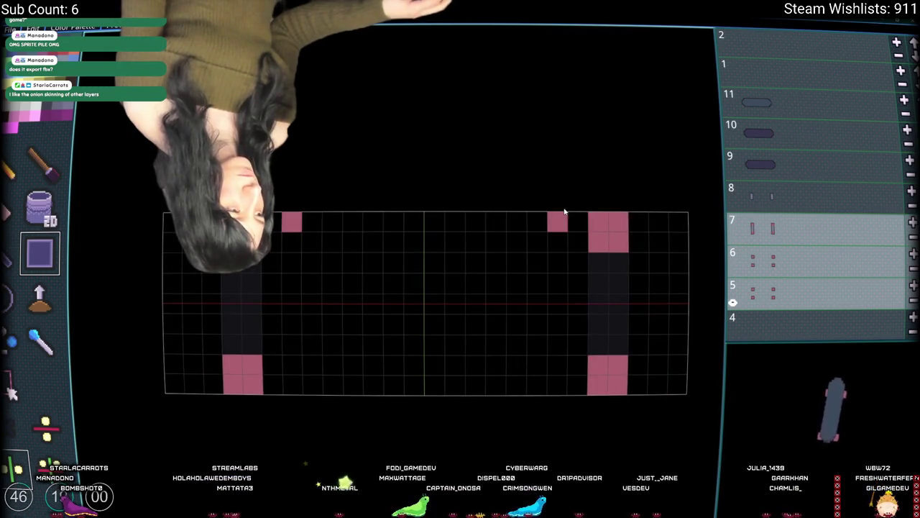
left_click_drag(840, 446, 862, 439)
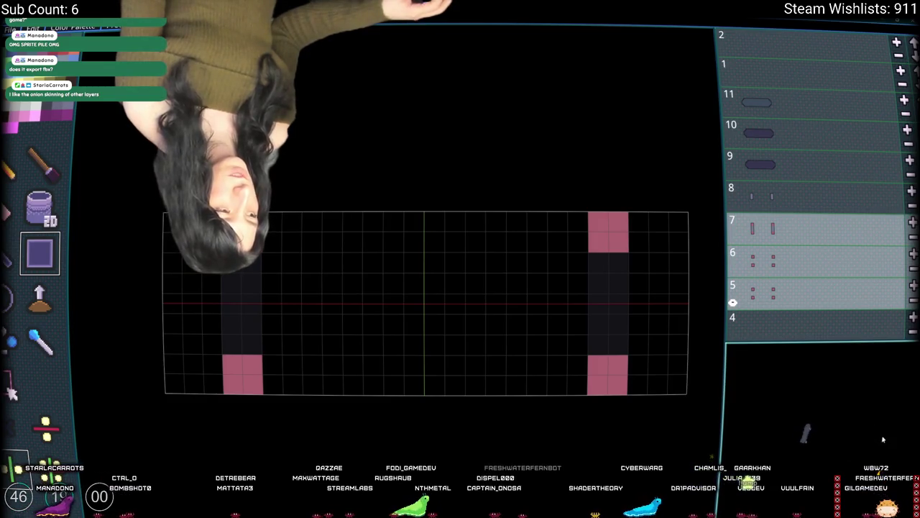
Delete the empty layer 1 from the bottom of the layer stack
scroll(794, 216, "down", 3)
left_click(793, 208)
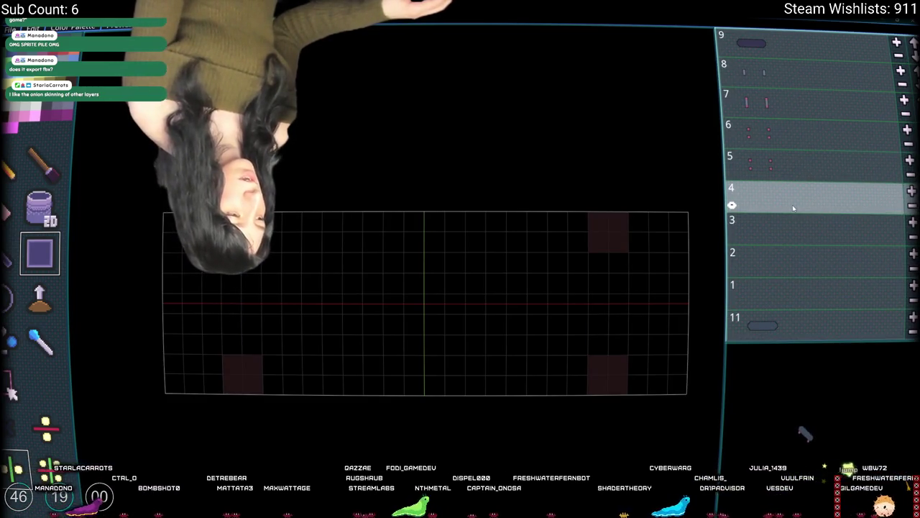
left_click(784, 229)
left_click(763, 264)
scroll(764, 288, "up", 2)
left_click(766, 316)
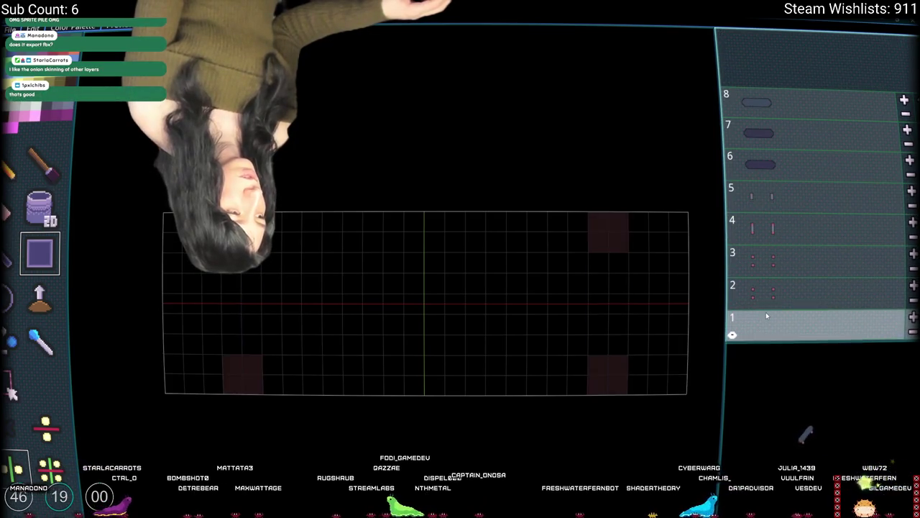
key("Delete")
Select layer 7, switch to the pen, and bring up the Export options dialog
left_click(779, 148)
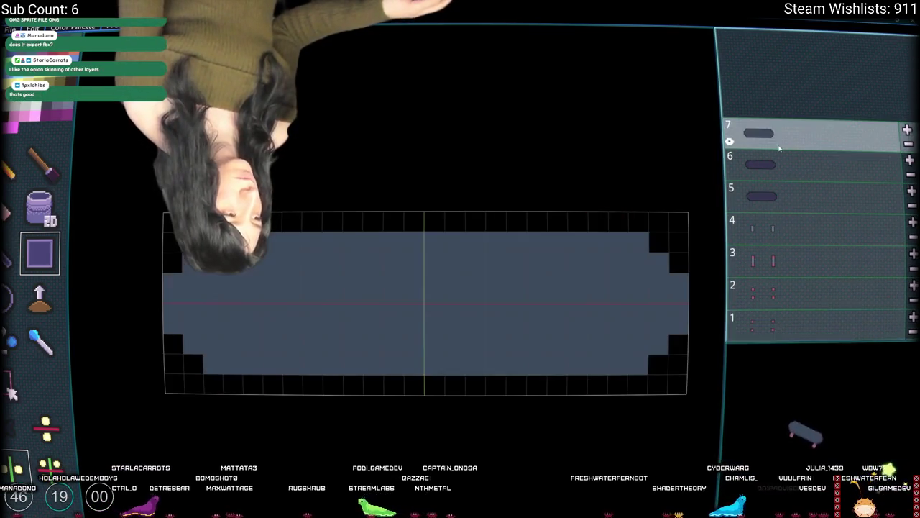
key("b")
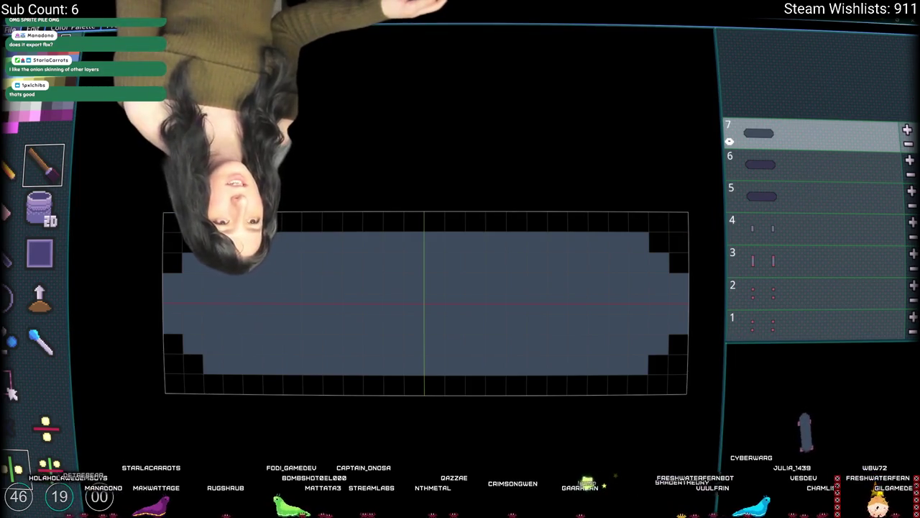
key("ctrl+e")
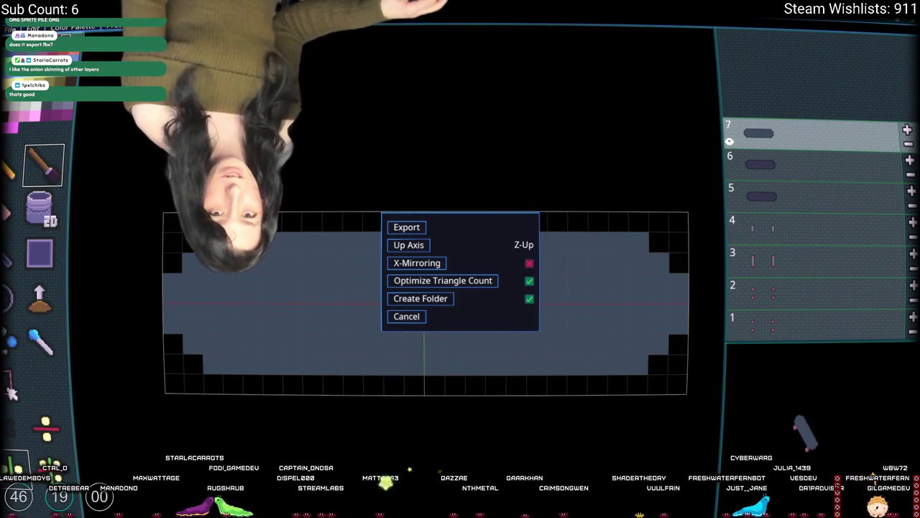
Cancel the export options, fill one deck pixel, and browse the graphics and general settings
left_click(404, 317)
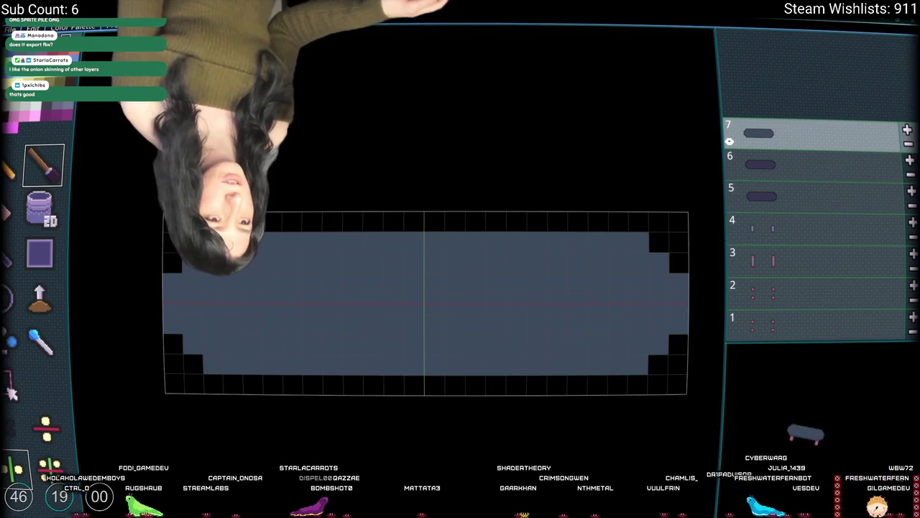
left_click(618, 221)
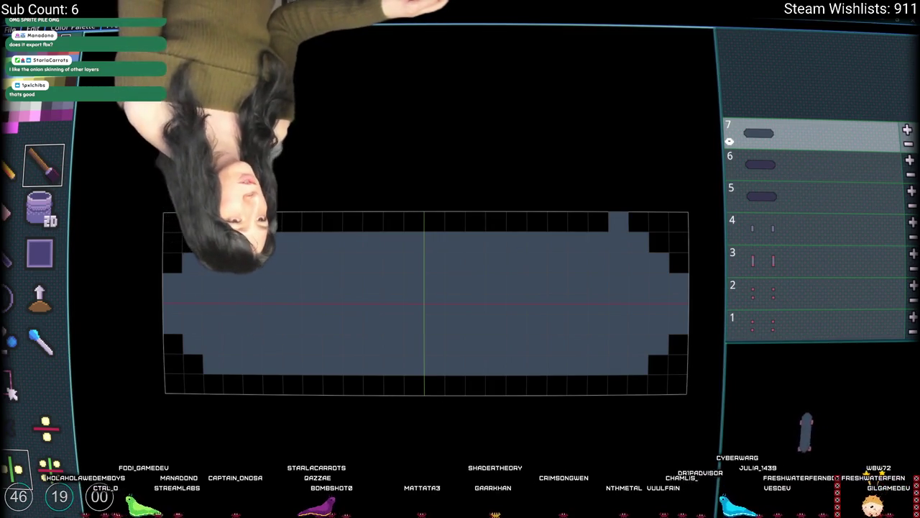
key("Escape")
left_click(389, 329)
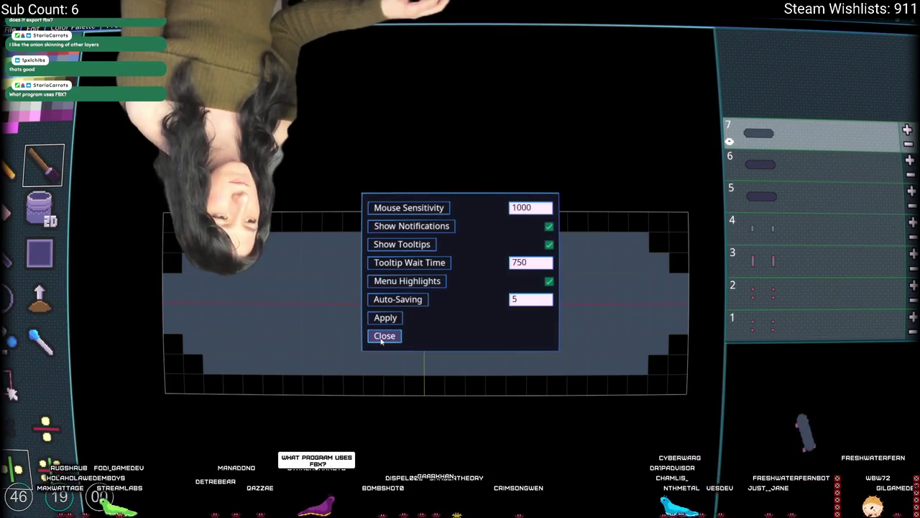
left_click(382, 336)
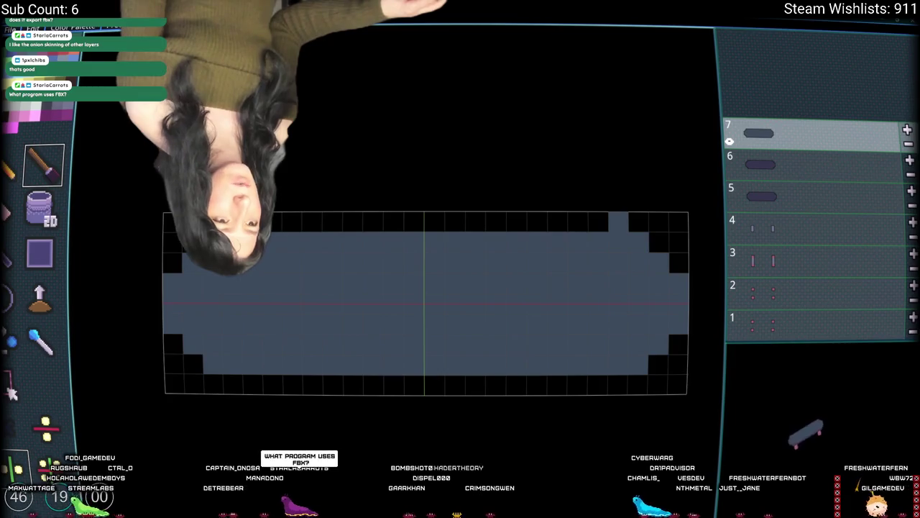
left_click(381, 338)
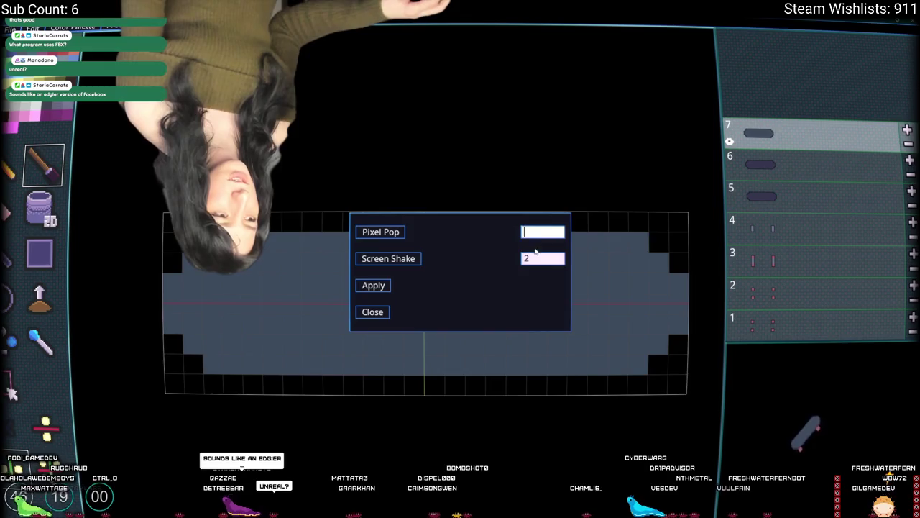
Enter 4 for Pixel Pop and Screen Shake and close the effects settings
key("BackSpace")
type("4")
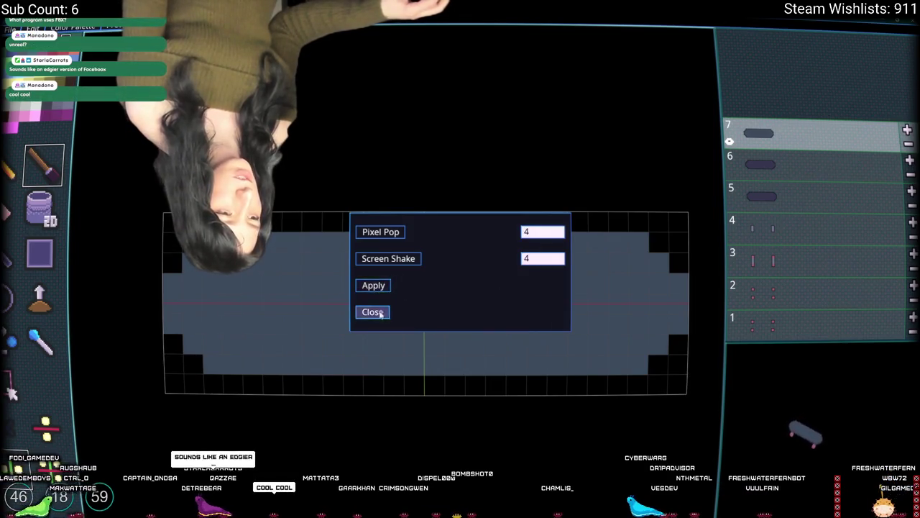
left_click(381, 313)
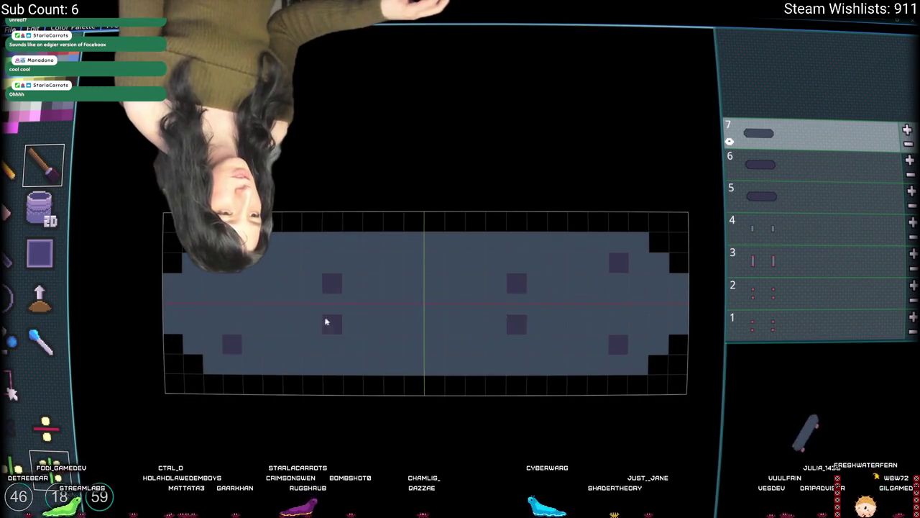
Paint a trial mirrored X and edge pixels on the deck, comparing versions with undo/redo
mouse_move(424, 302)
left_mouse_down()
mouse_move(339, 259)
mouse_move(352, 222)
left_mouse_up()
key("ctrl+z")
key("ctrl+z")
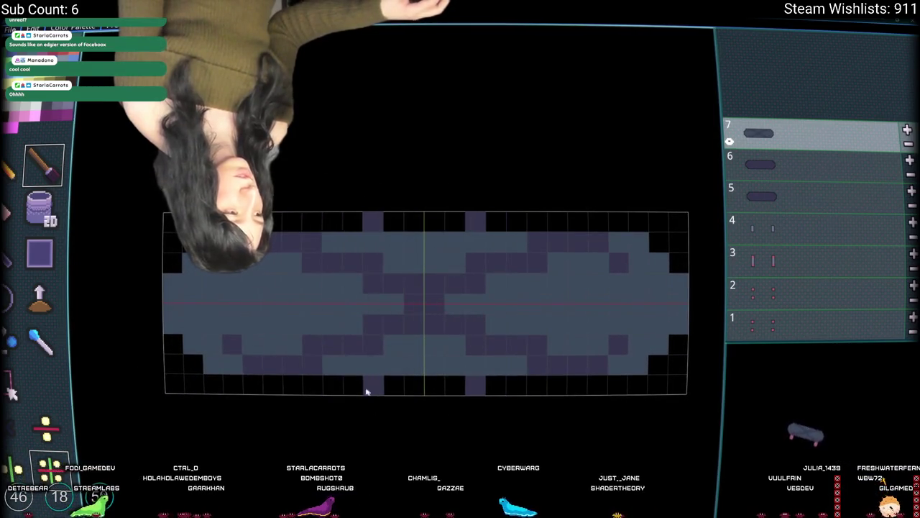
key("ctrl+y")
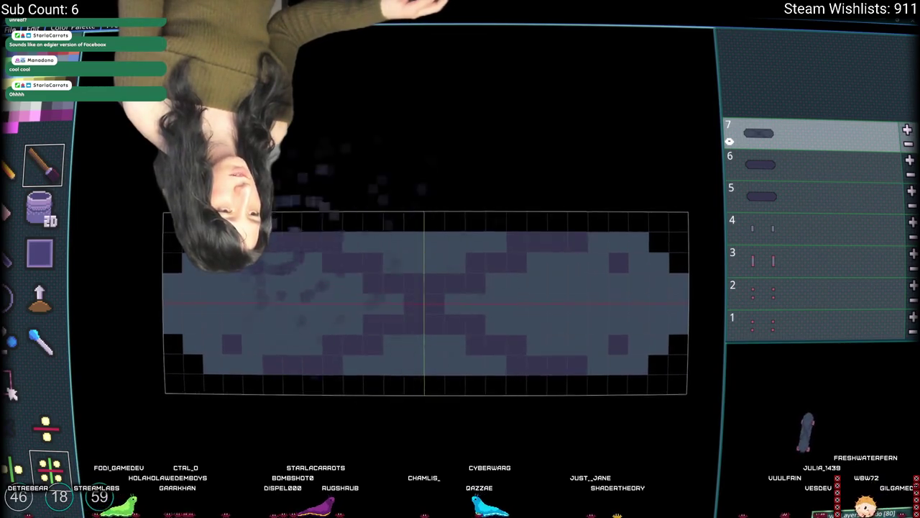
mouse_move(193, 346)
left_mouse_down()
mouse_move(181, 287)
mouse_move(175, 324)
left_mouse_up()
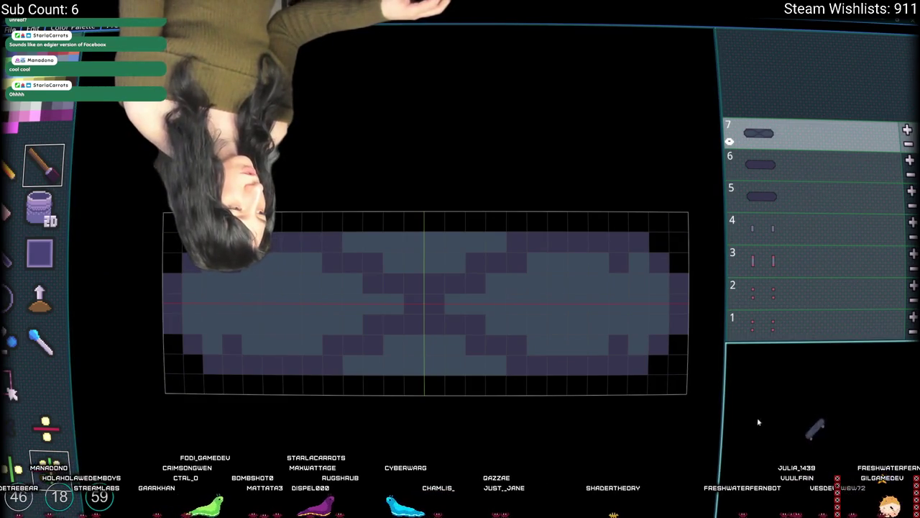
key("ctrl+z")
key("ctrl+z")
key("ctrl+z")
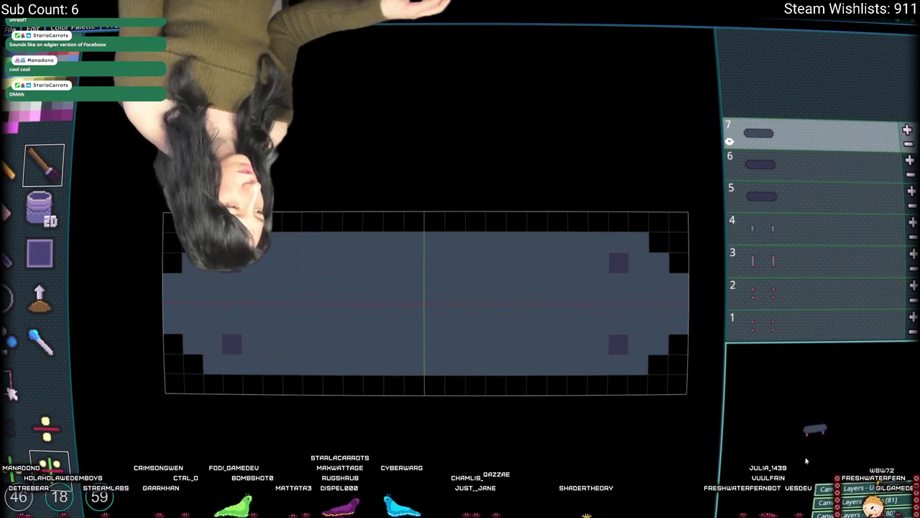
key("ctrl+y")
key("ctrl+y")
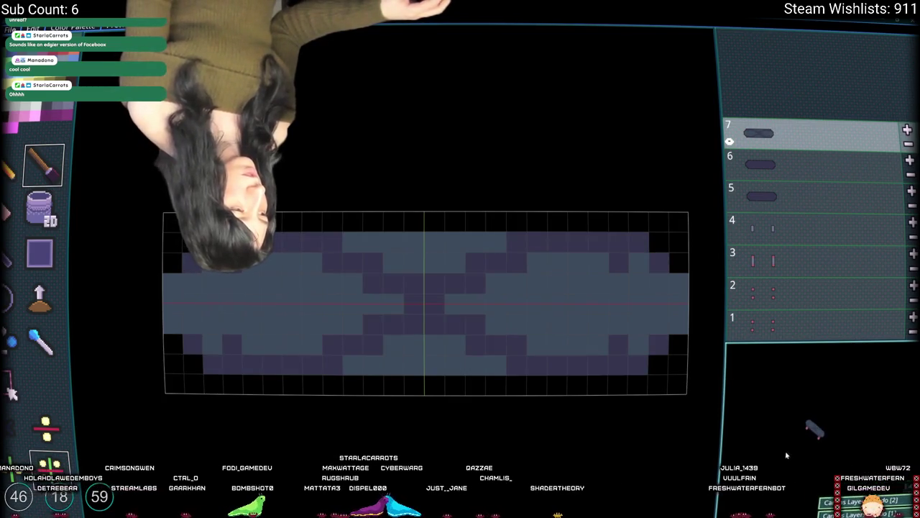
key("ctrl+y")
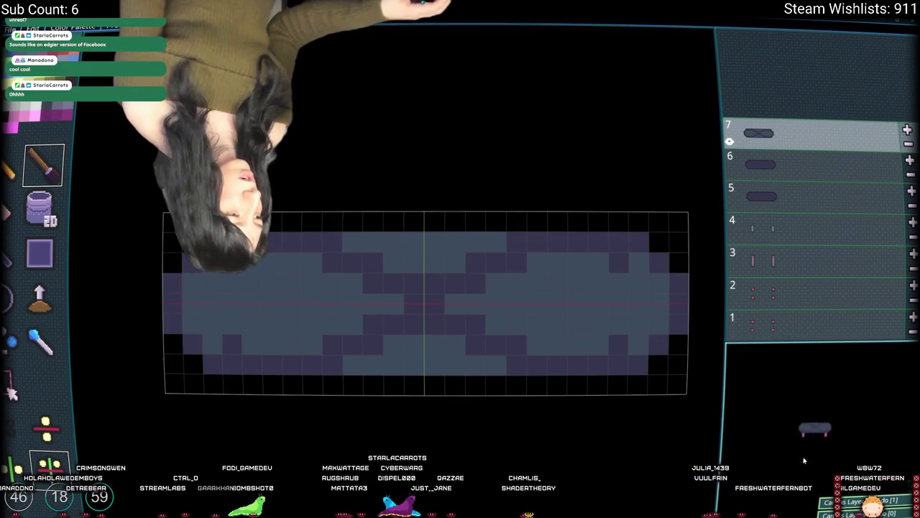
key("ctrl+z")
key("ctrl+z")
key("ctrl+z")
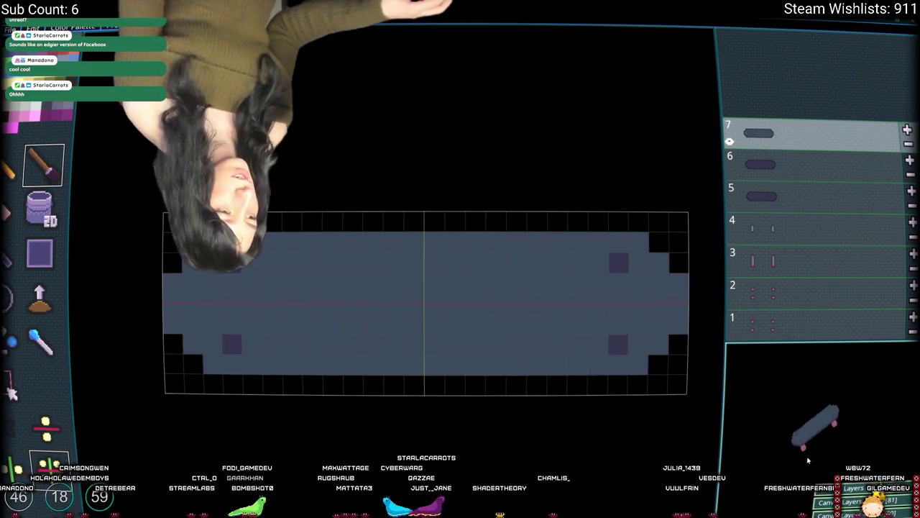
key("ctrl+y")
key("ctrl+z")
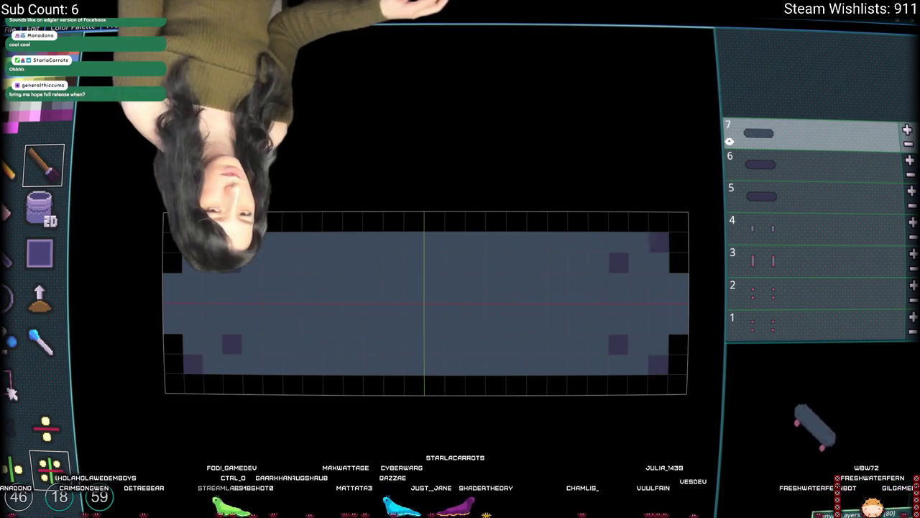
key("ctrl+y")
key("ctrl+y")
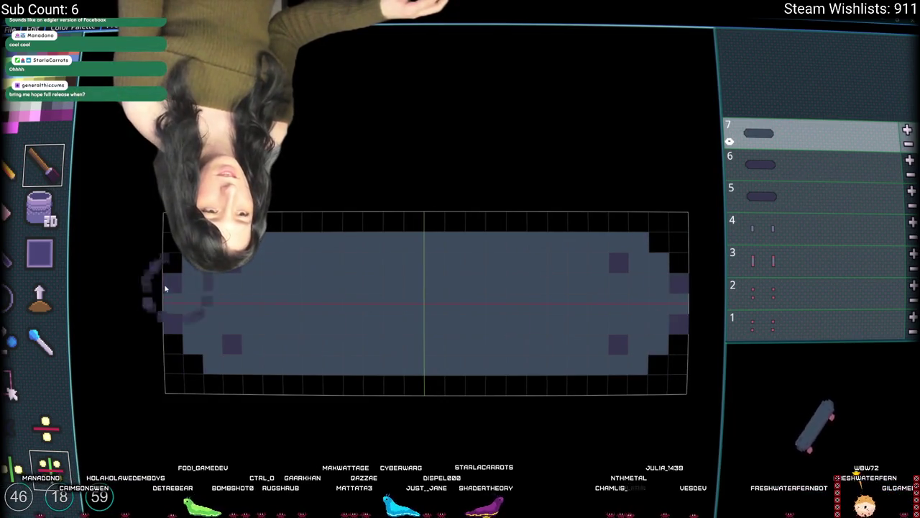
key("ctrl+y")
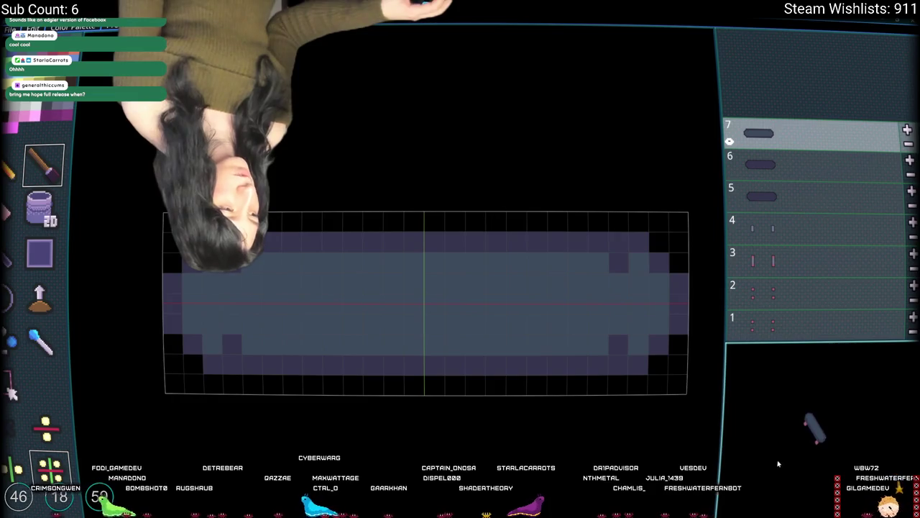
On layer 7, bucket-fill the deck interior teal and its border dark slate
left_click(773, 169)
left_click(773, 195, "shift")
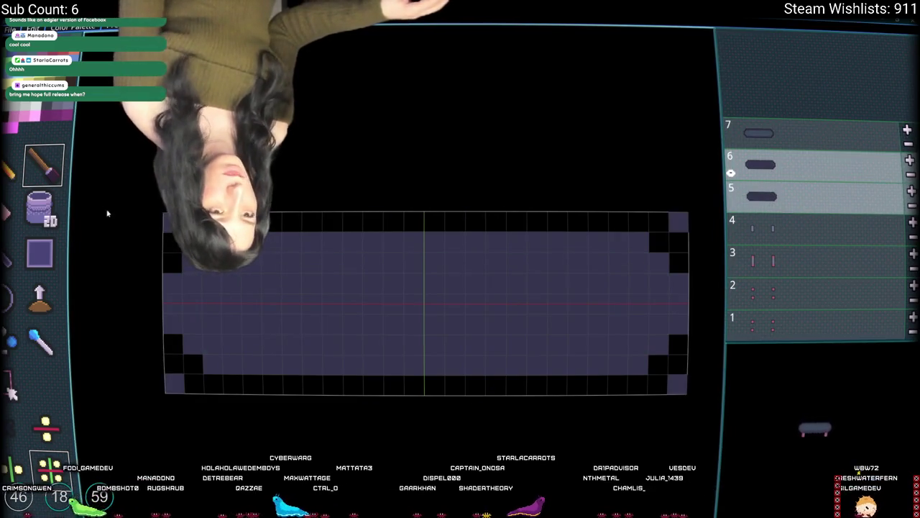
left_click(773, 133)
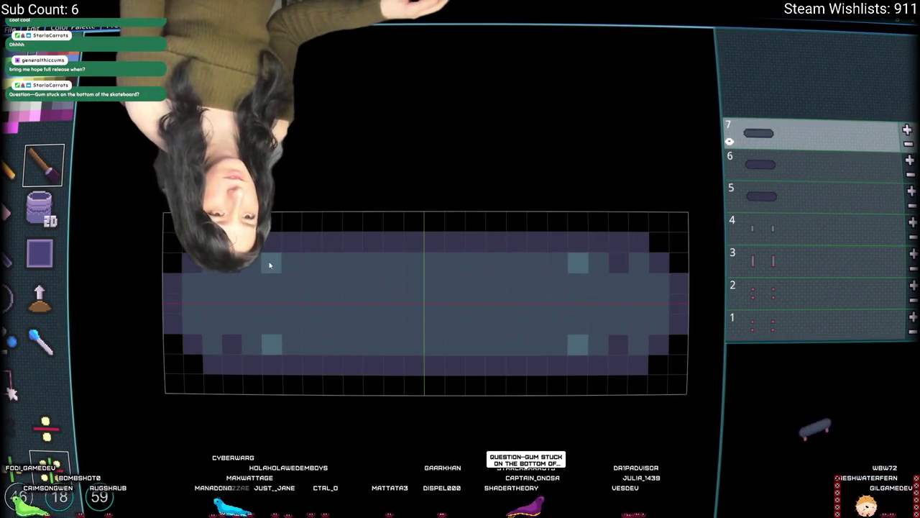
left_click(41, 209)
left_click(312, 294)
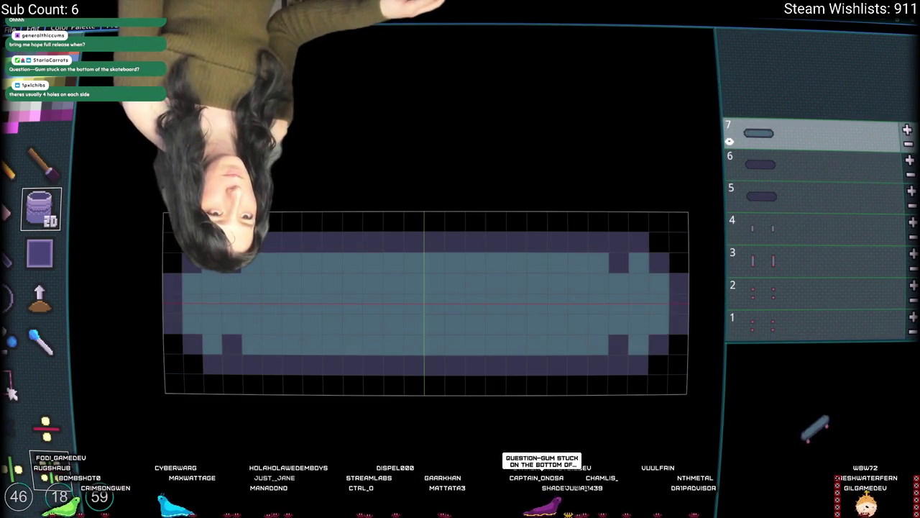
left_click(425, 363)
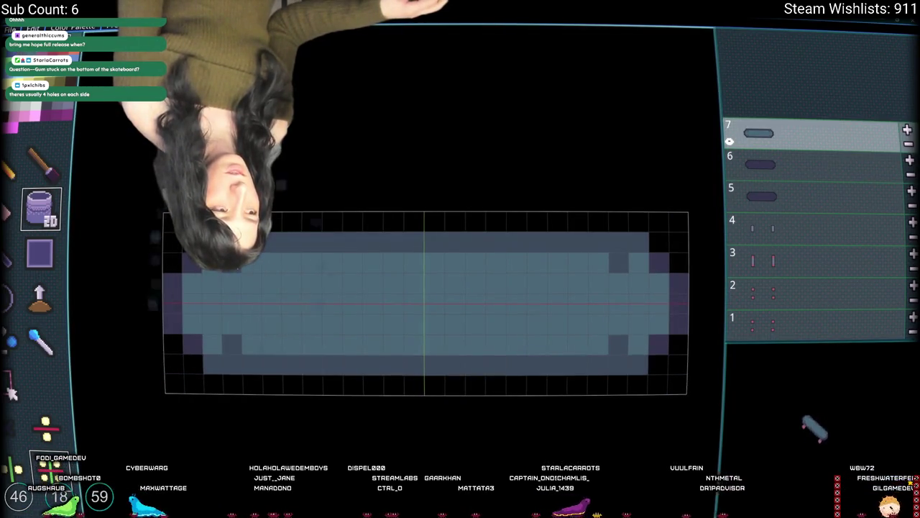
key("ctrl+z")
left_click(43, 166)
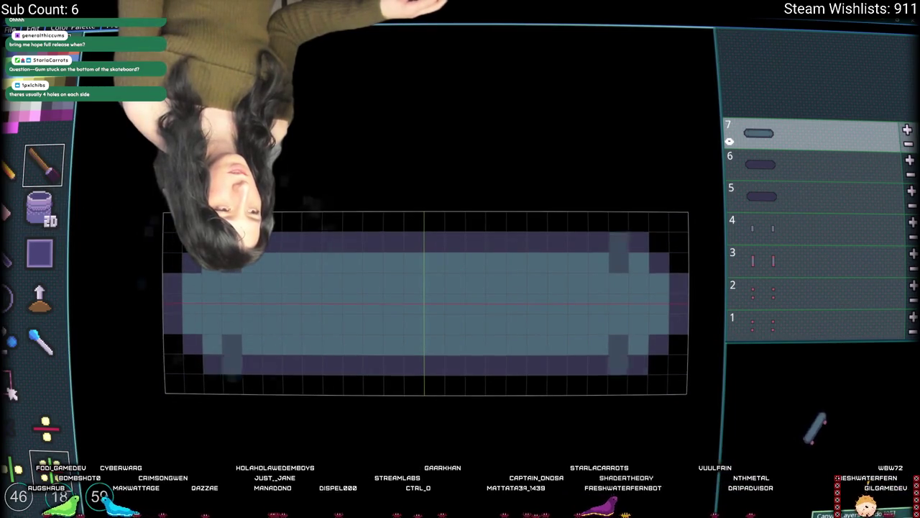
left_click(41, 208)
left_click(172, 284)
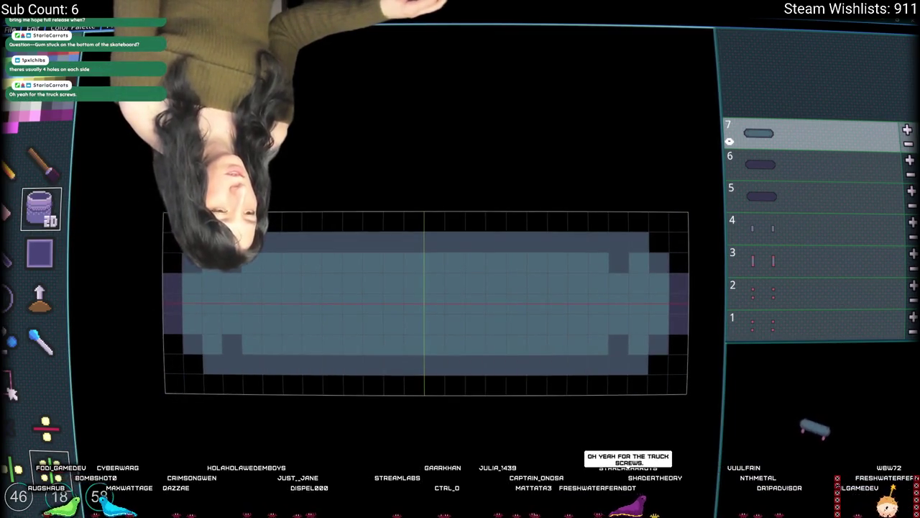
Select layer 6 and draw a pixel stroke across it with the pencil
left_click(762, 163)
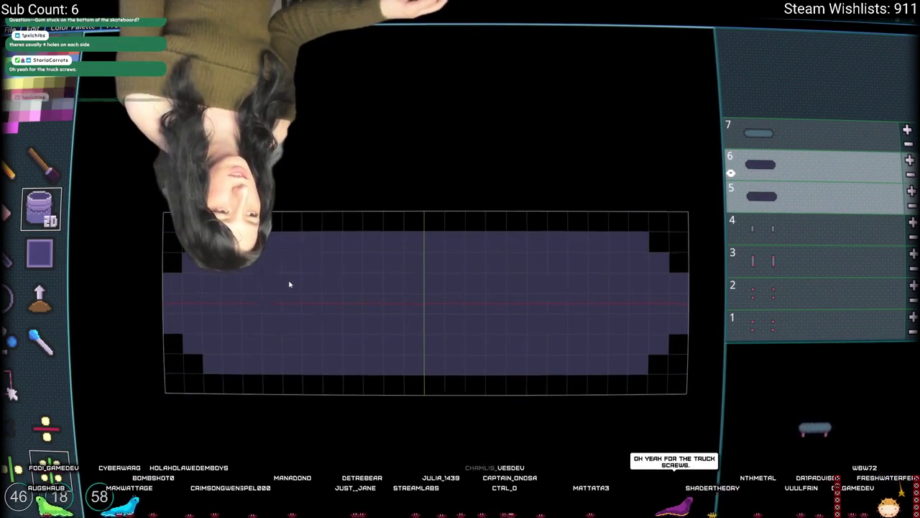
key("b")
mouse_move(323, 360)
left_mouse_down()
mouse_move(617, 314)
mouse_move(191, 353)
left_mouse_up()
Switch to the fill tool, inspect truck layer 3, then return to deck layer 7
key("3")
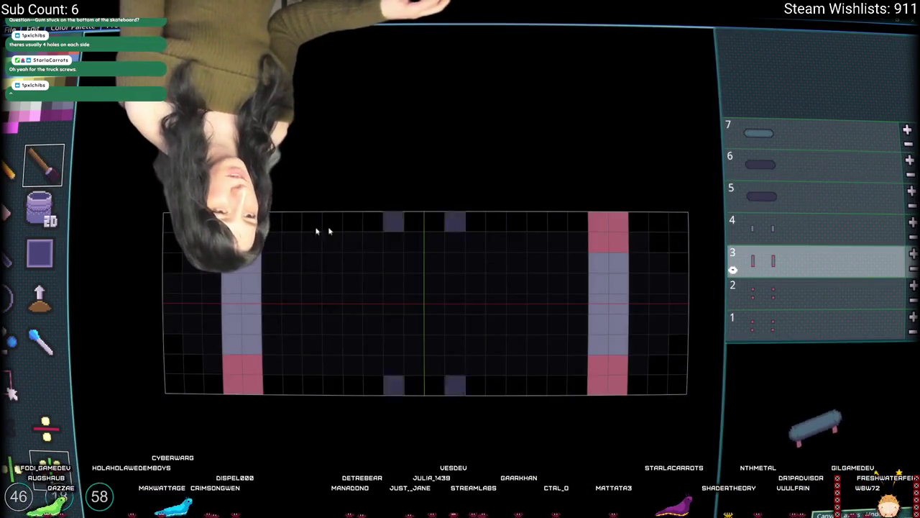
left_click(40, 223)
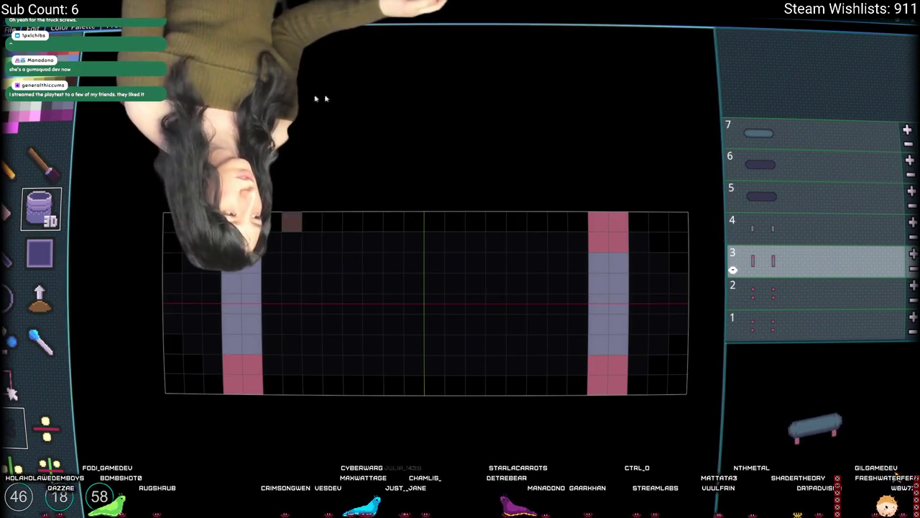
left_click(813, 133)
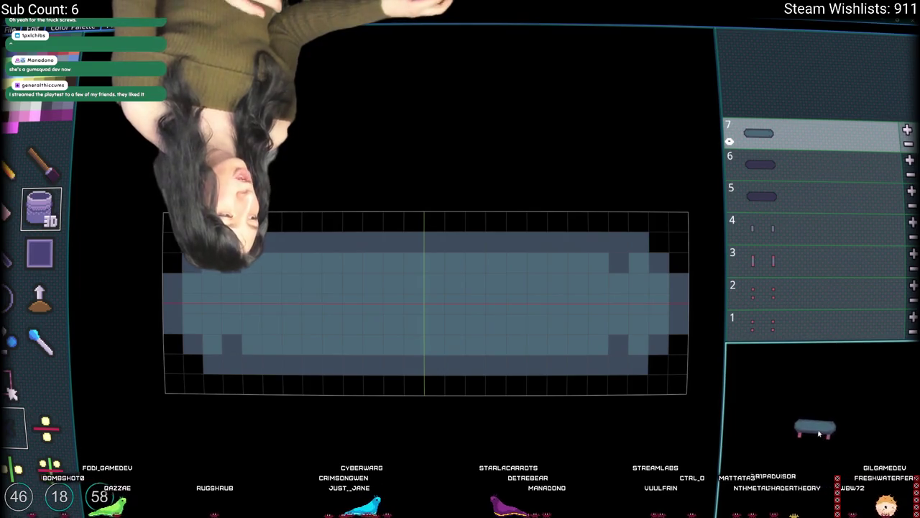
Paint a mirrored dark screw hole on the deck, then undo it and shift the holes inward
key("b")
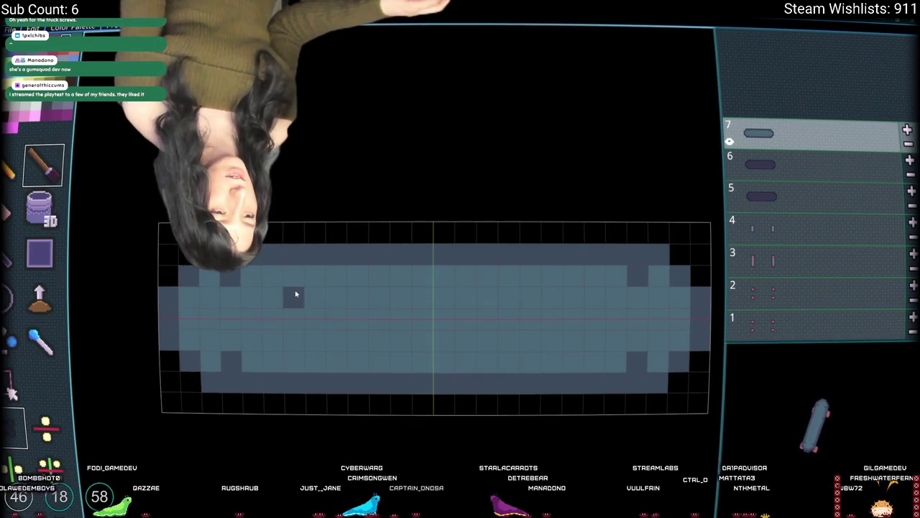
left_click(291, 280)
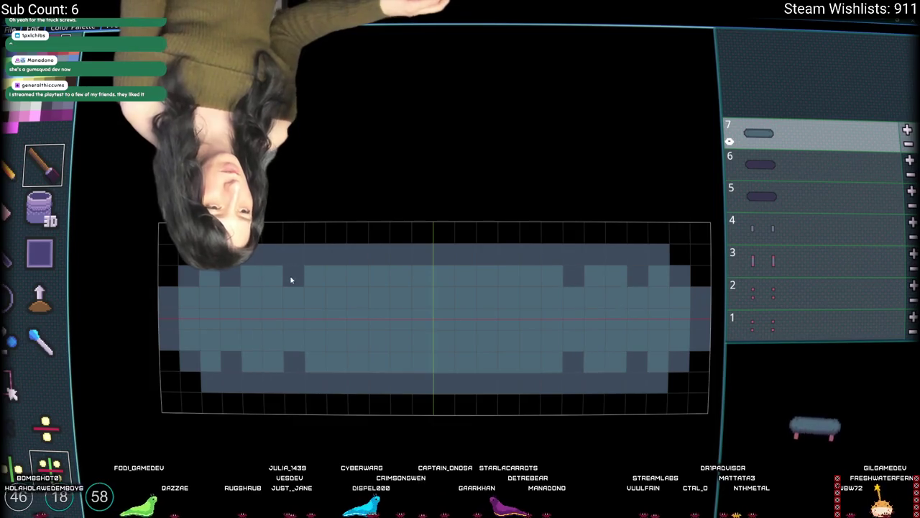
key("ctrl+z")
left_click(297, 298)
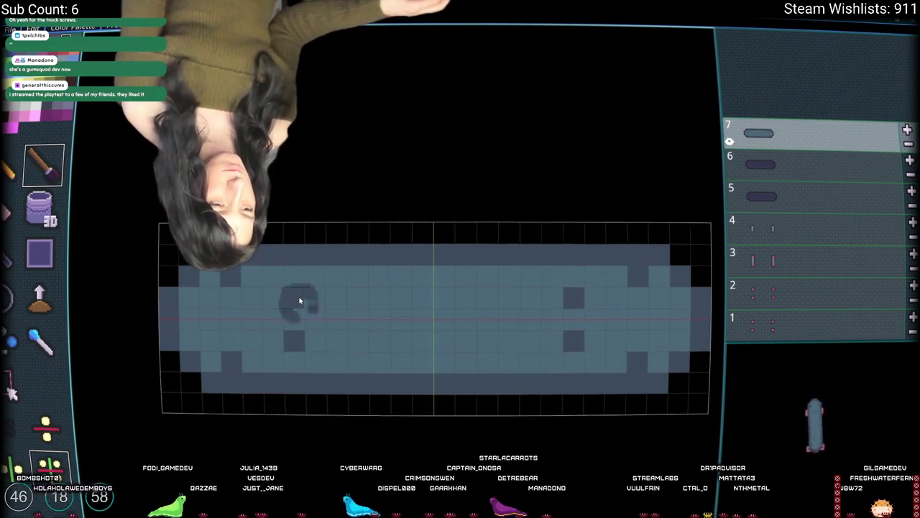
key("w")
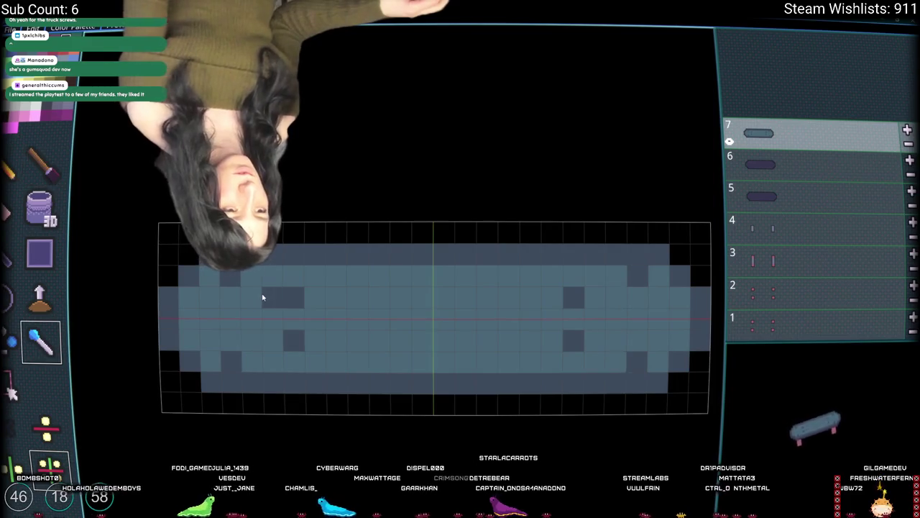
Repaint the mirrored outer screw holes on the hole rows and darken the cells between each pair
key("b")
left_click(235, 280)
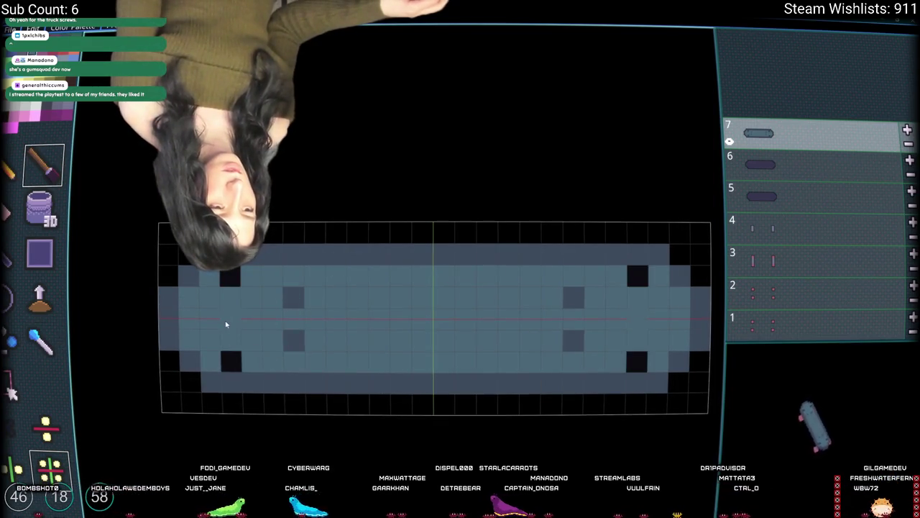
key("ctrl+z")
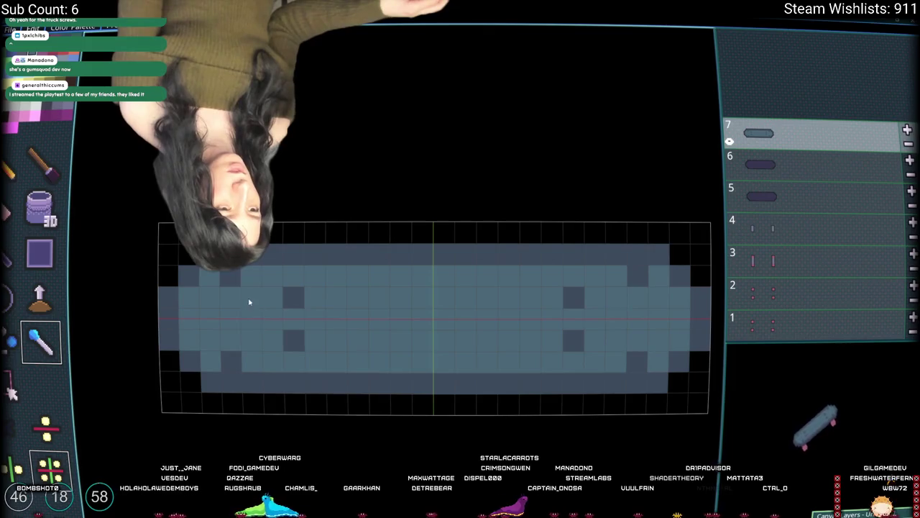
key("ctrl+z")
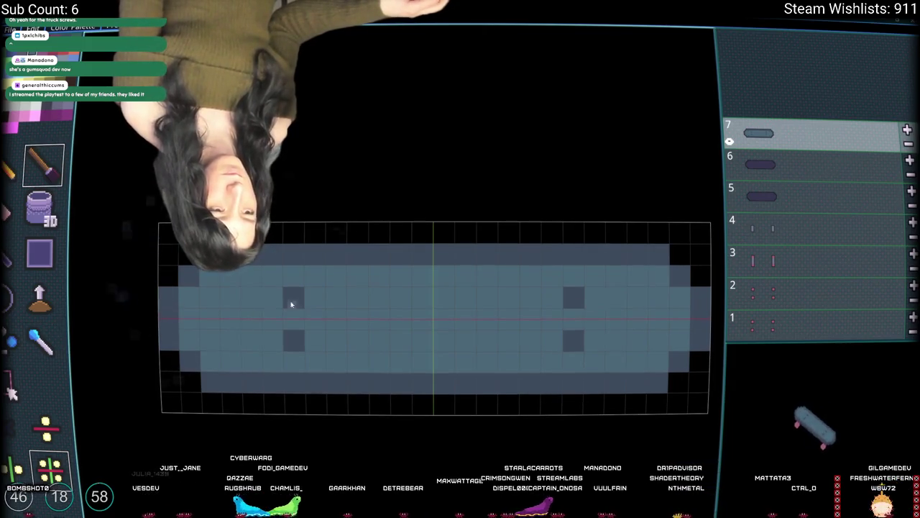
left_click(239, 299)
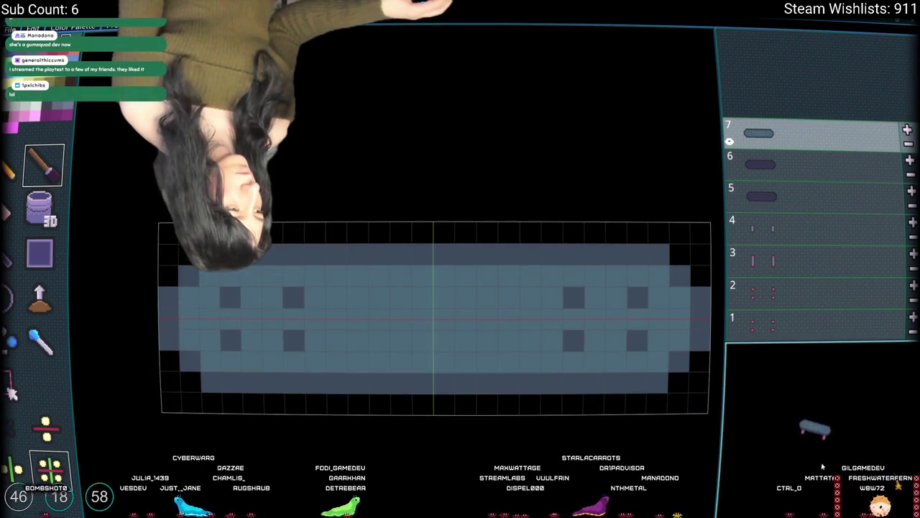
left_click_drag(293, 318, 292, 331)
Clear the stray dark cells between the holes, then bring up the export choices
key("r")
left_click(298, 316)
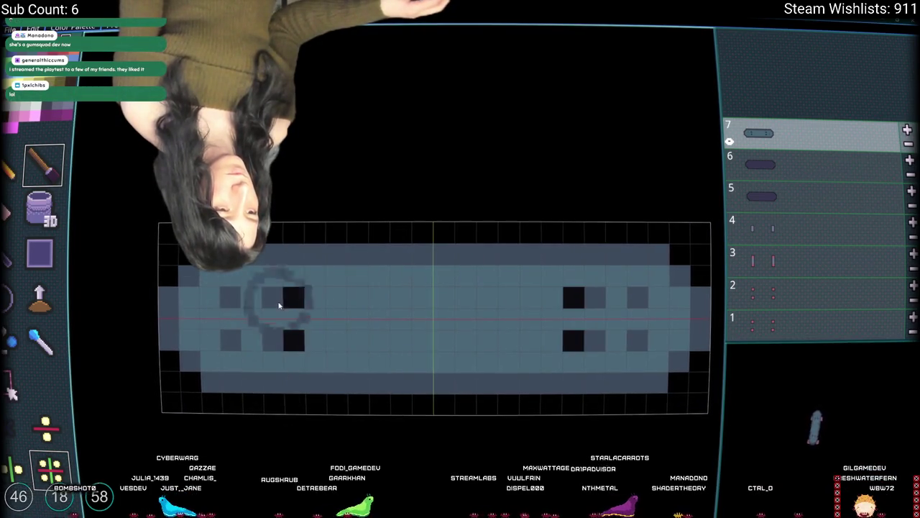
left_click(314, 303)
key("b")
left_click(293, 305)
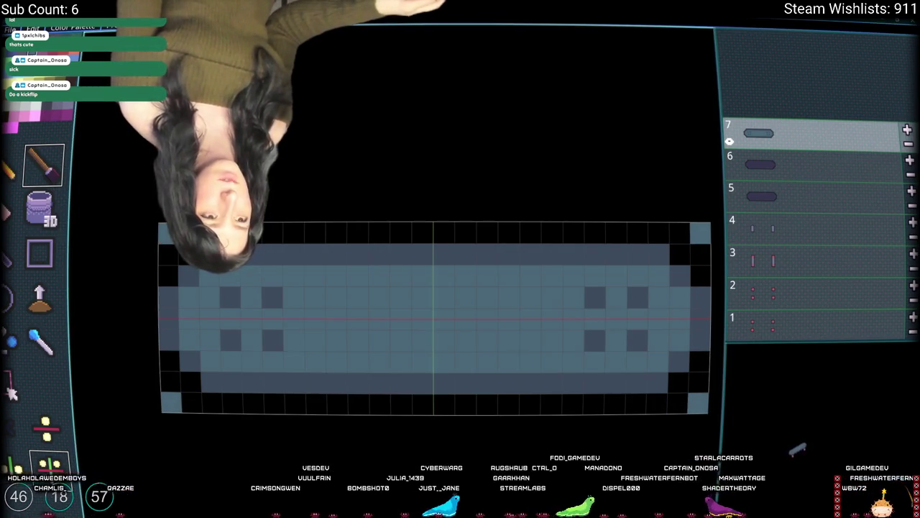
key("ctrl+e")
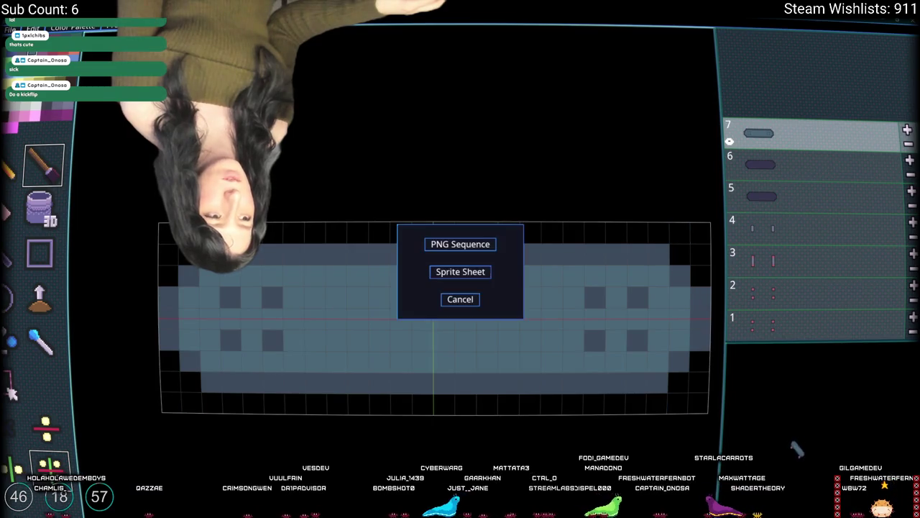
Export the layers as a Sprite Sheet file named Skateboard, then switch to GameMaker
left_click(460, 245)
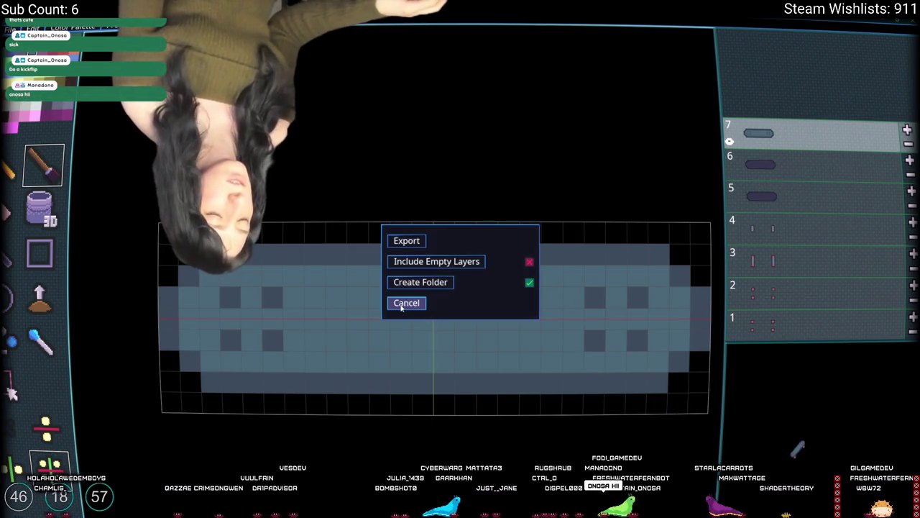
left_click(394, 302)
left_click(460, 272)
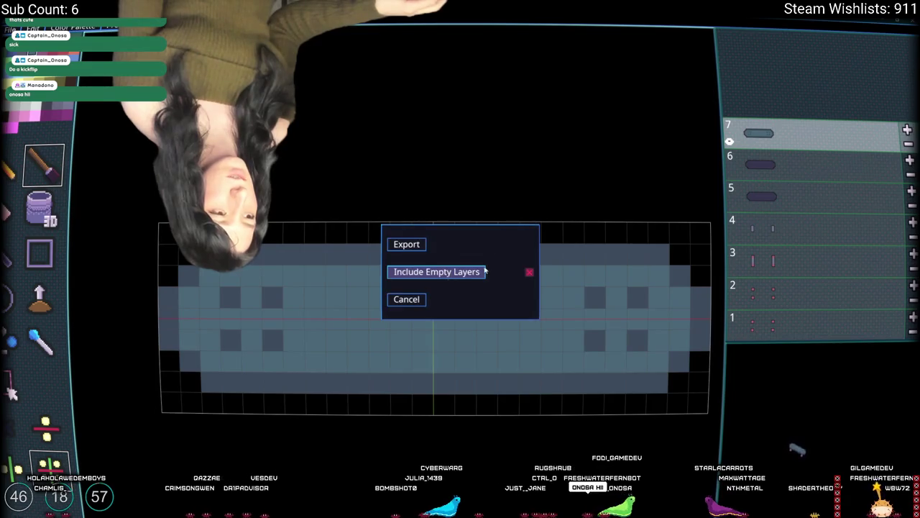
left_click(405, 244)
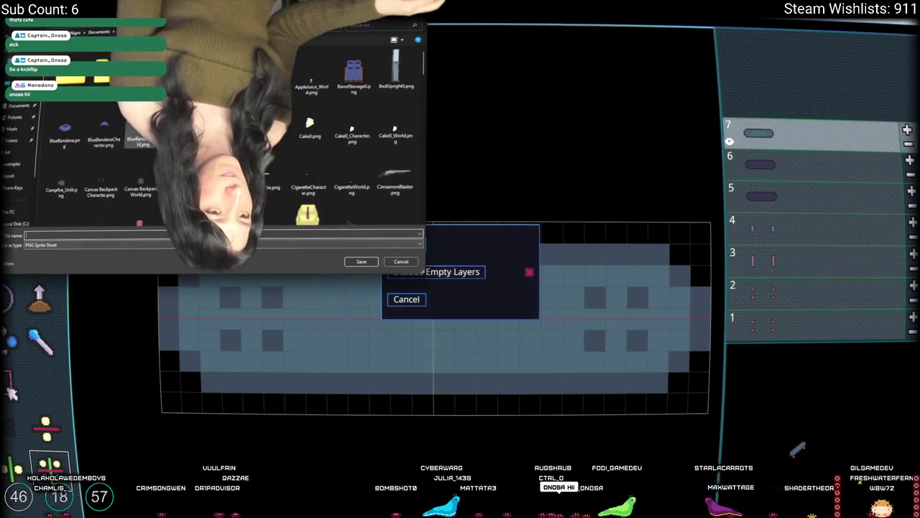
type("SkateboardFinish")
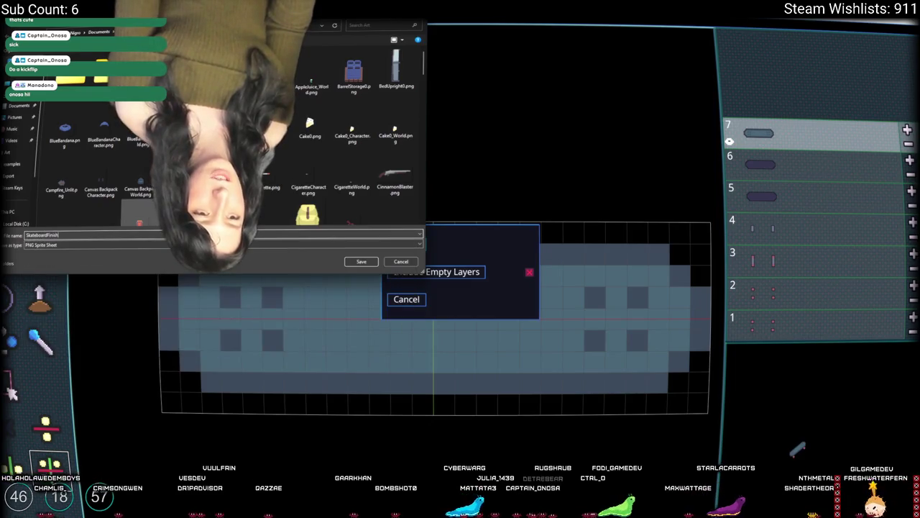
key("Return")
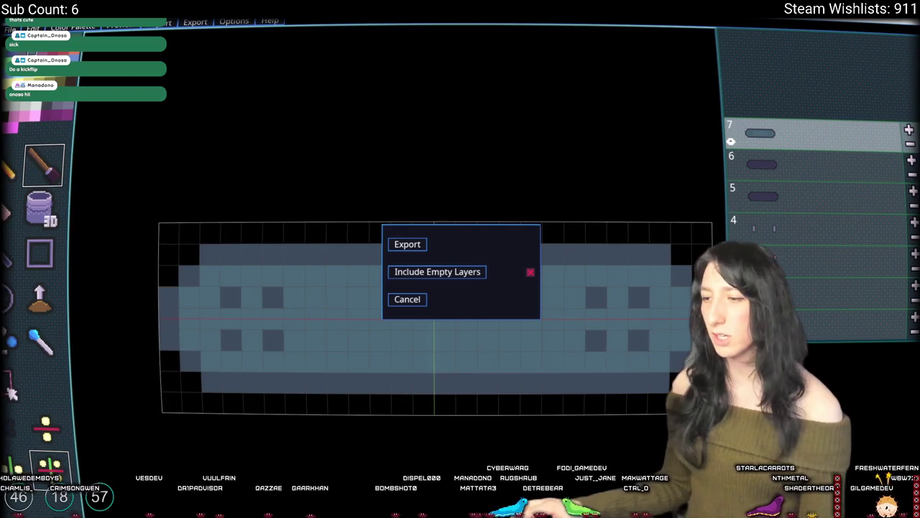
key("alt+Tab")
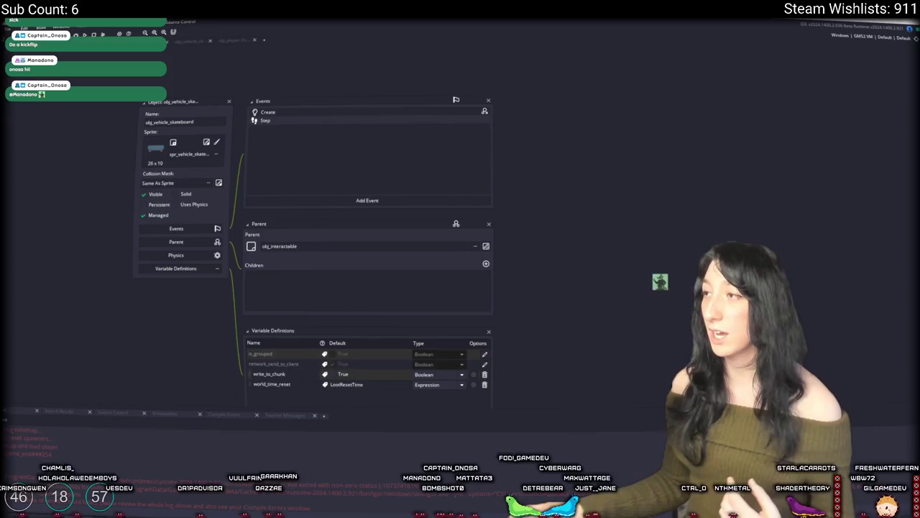
Search the Asset Browser for 'skateb', delete the duplicate sprite, and open spr_vehicle_skateboard
key("ctrl+alt+b")
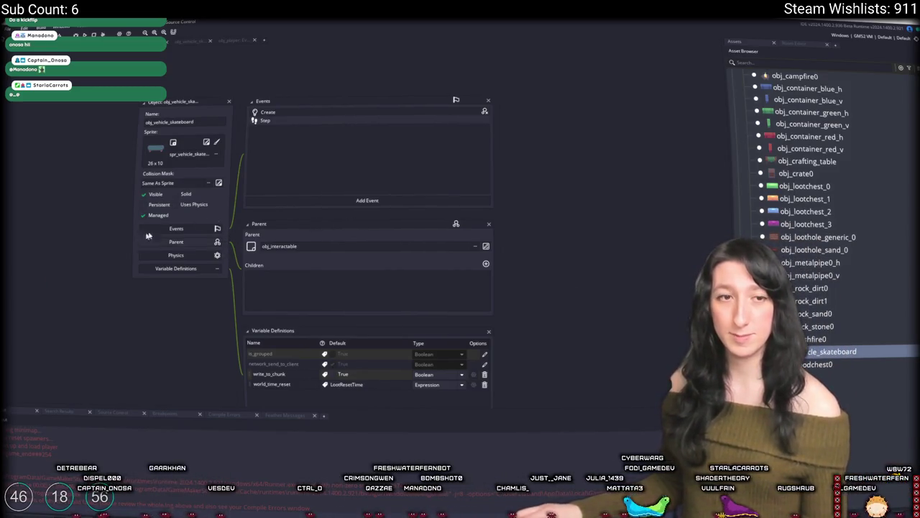
left_click(193, 127)
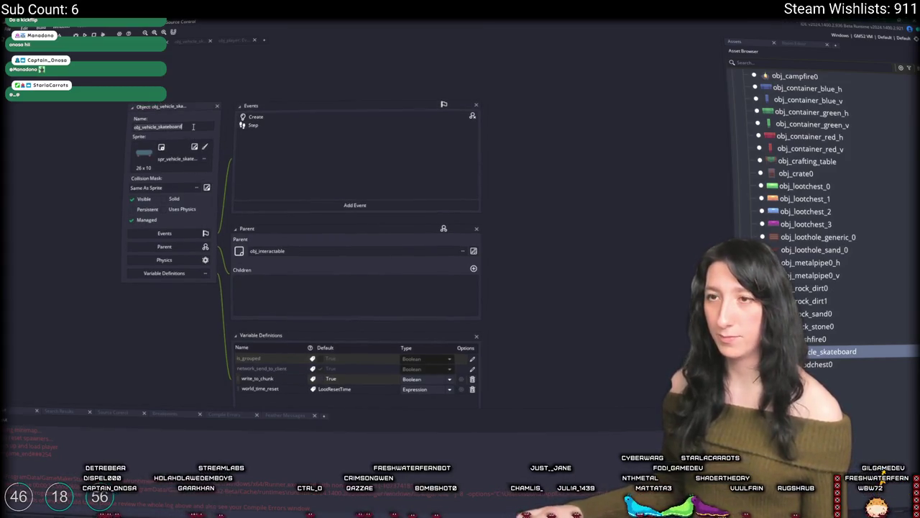
left_click(825, 63)
type("skate")
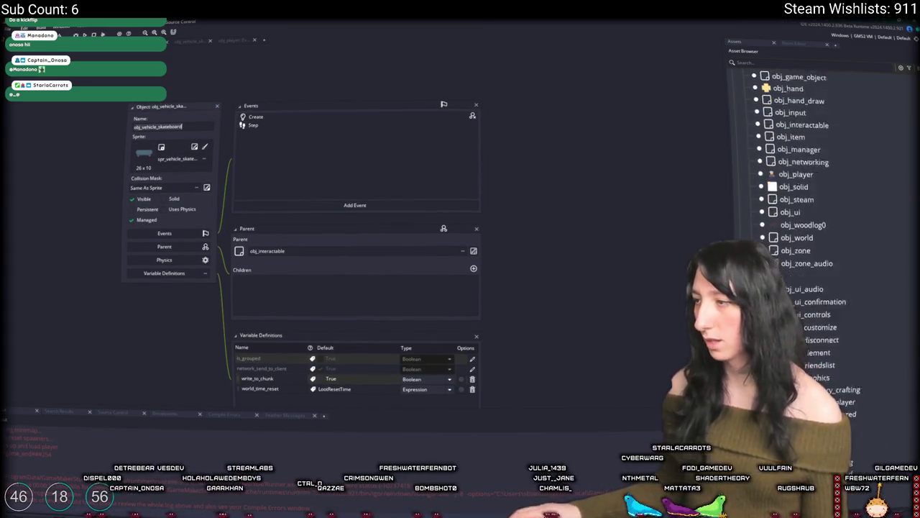
type("b")
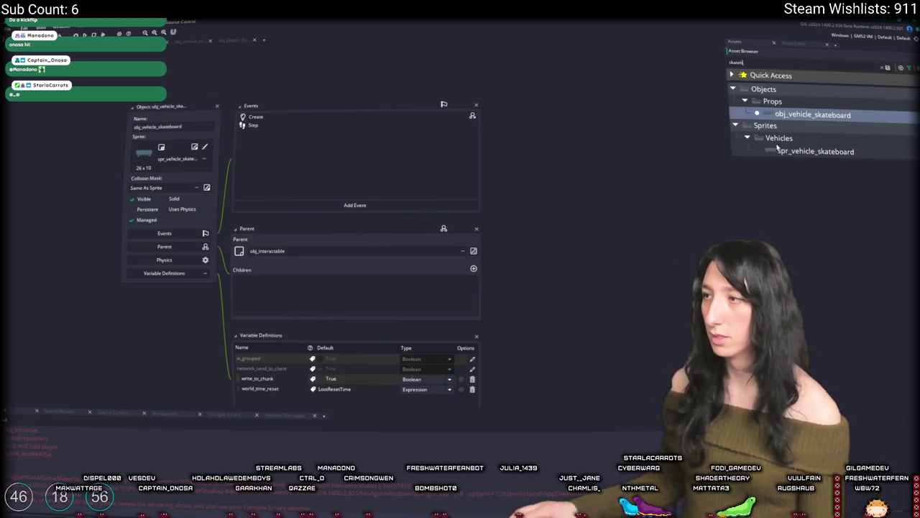
left_click(792, 149)
key("ctrl+d")
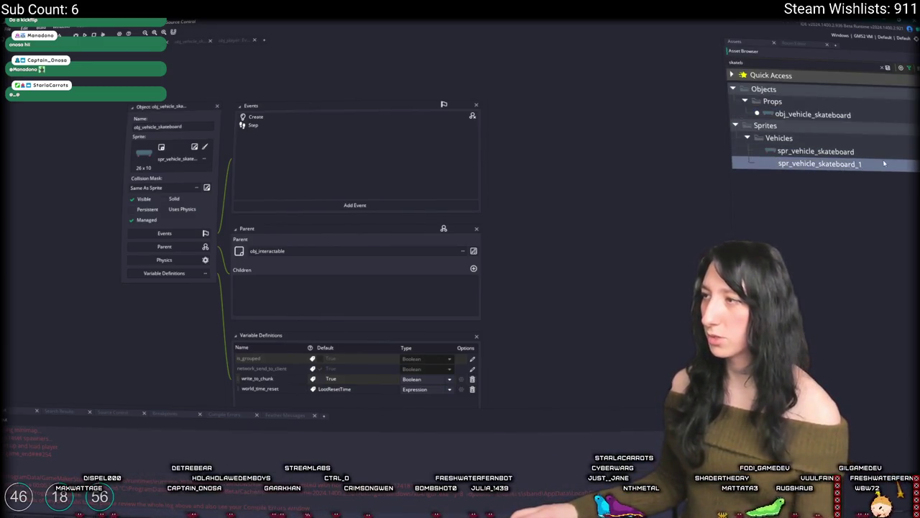
key("Delete")
key("Return")
double_click(815, 151)
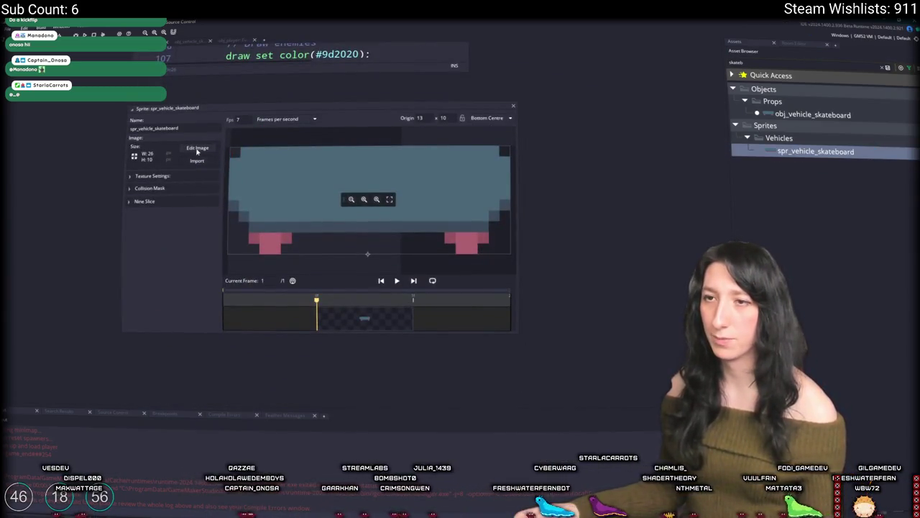
Import Skateboard.png as a strip image into the sprite's image editor, then return to SpritePile
left_click(197, 151)
left_click(207, 22)
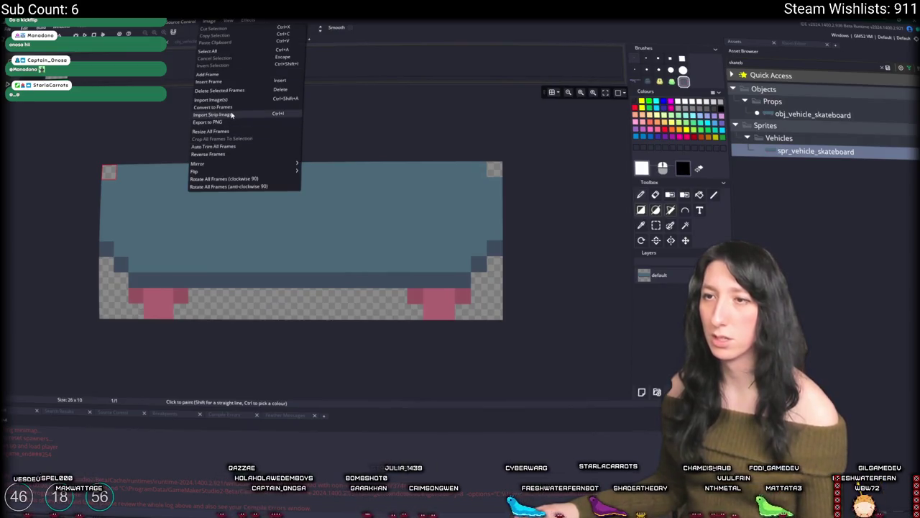
left_click(232, 115)
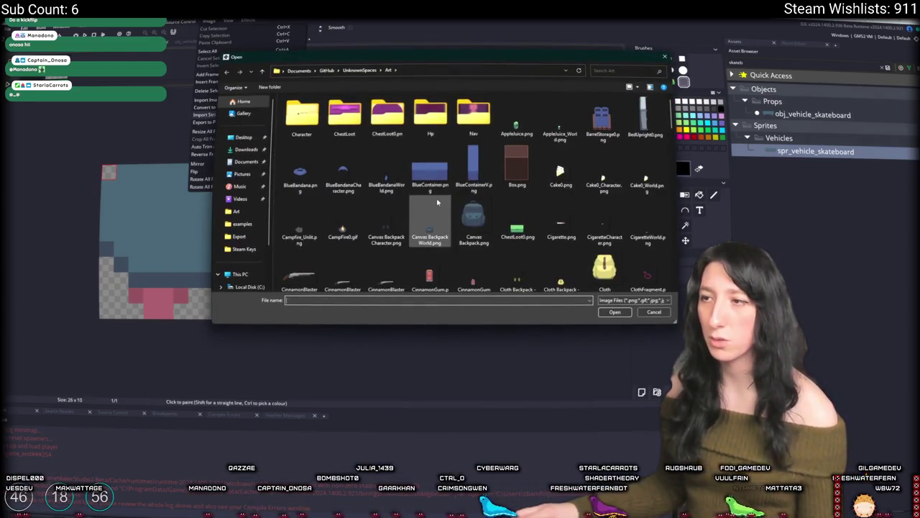
key("s")
left_click(604, 217)
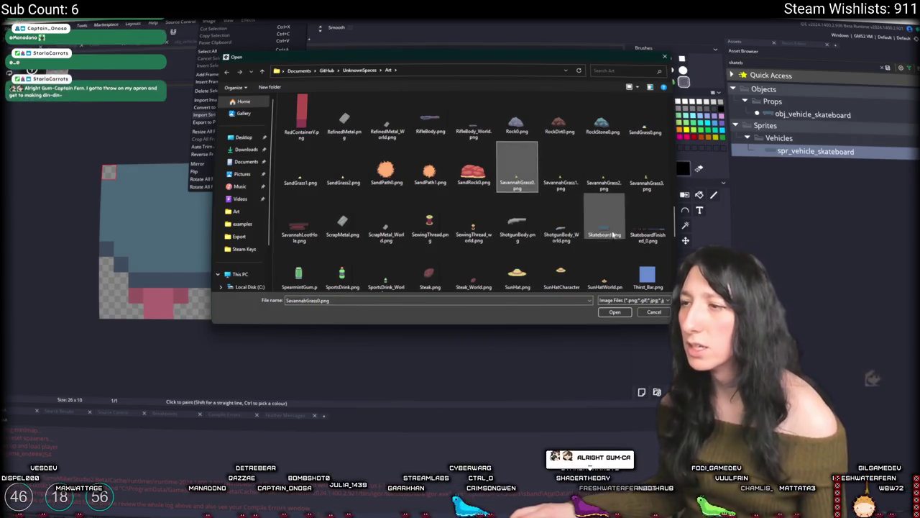
key("Return")
scroll(402, 132, "up", 5)
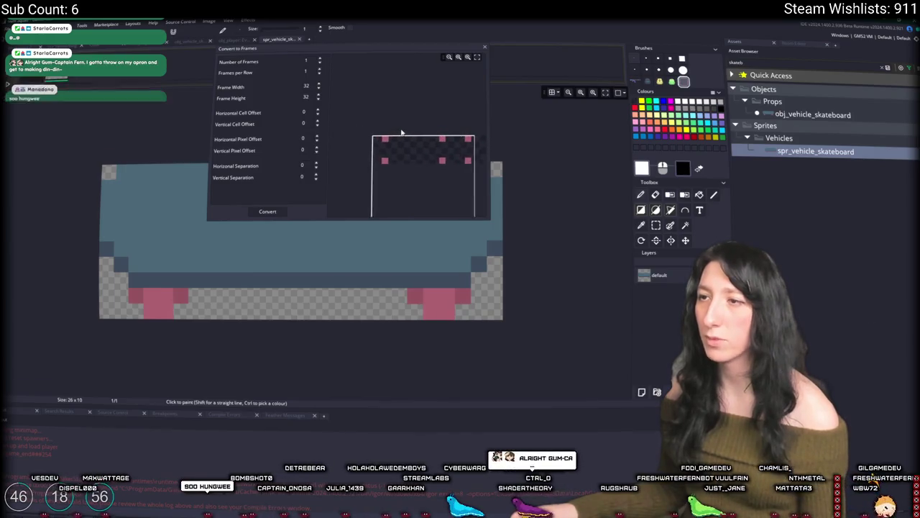
key("alt+Tab")
key("alt+Tab")
key("alt+Tab")
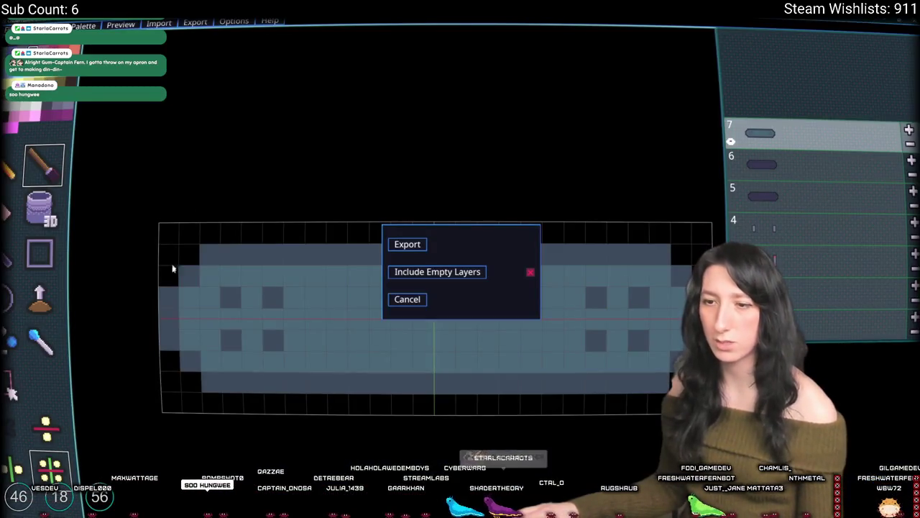
Cancel the sprite sheet export, glance at the 3D preview, then open the Graphics settings
left_click(407, 299)
left_click(459, 301)
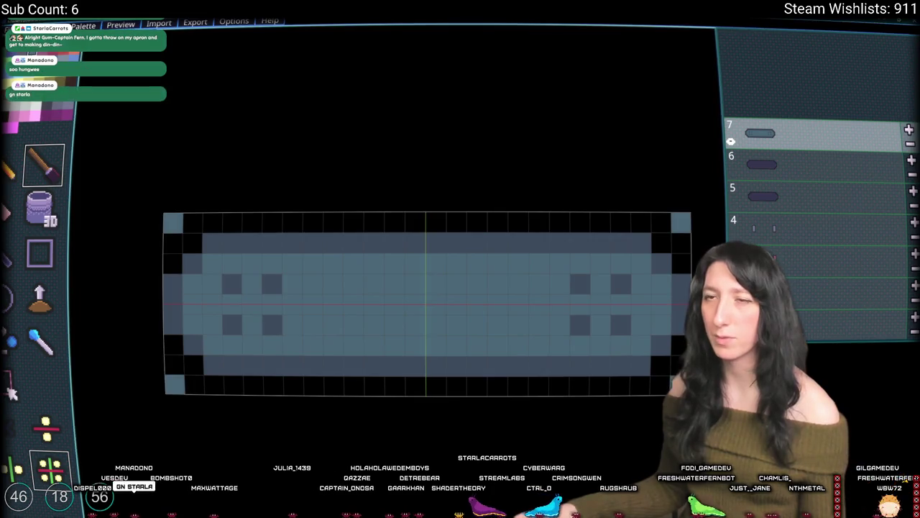
left_click(121, 24)
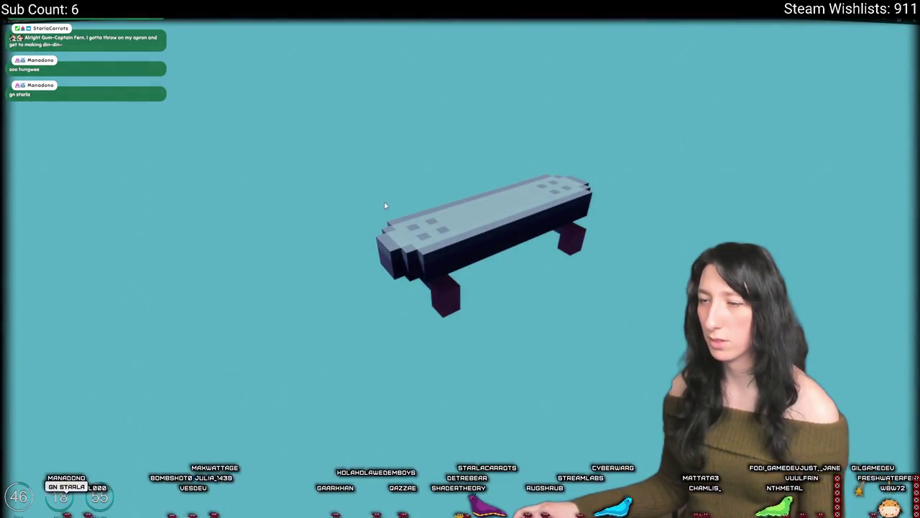
left_click(382, 204)
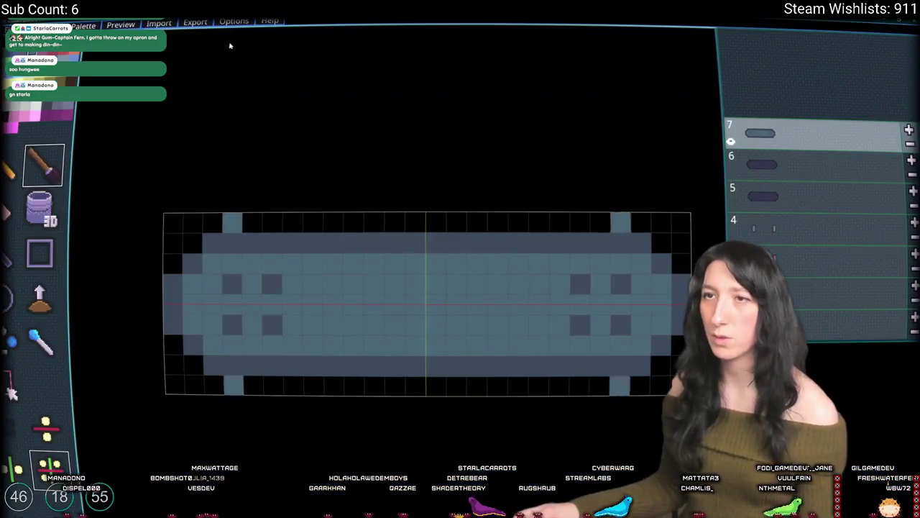
left_click(233, 21)
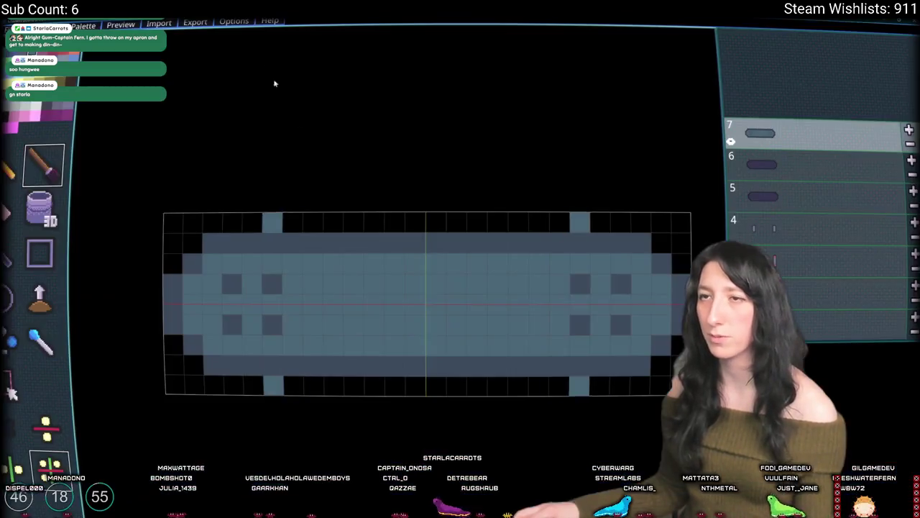
left_click(228, 61)
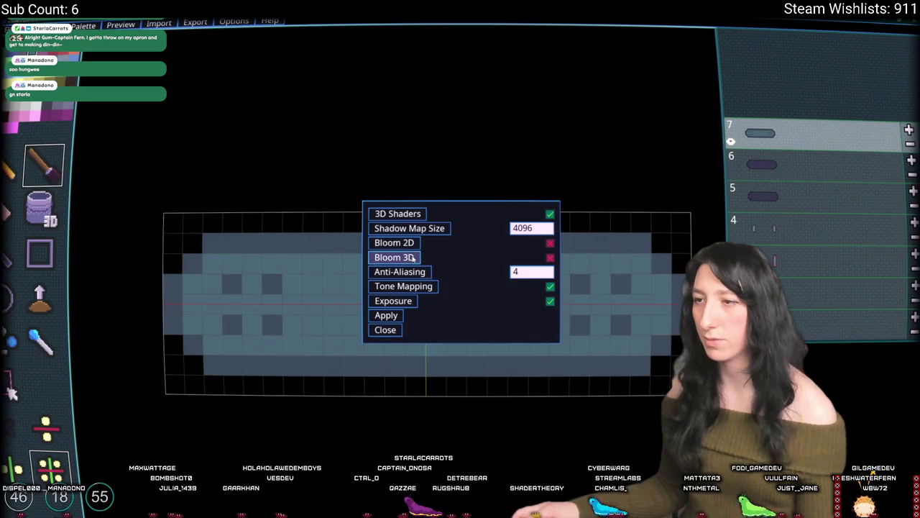
Untick 3D Shaders and apply the graphics settings
left_click(397, 214)
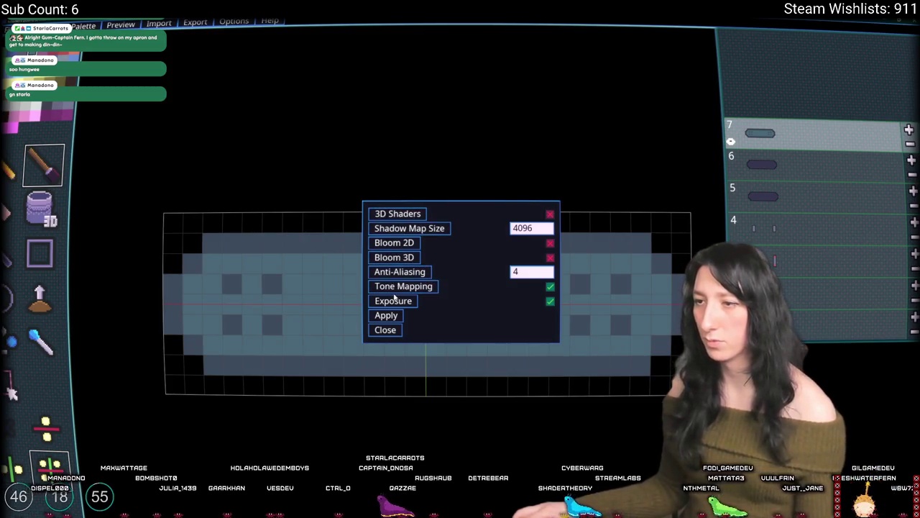
left_click(386, 330)
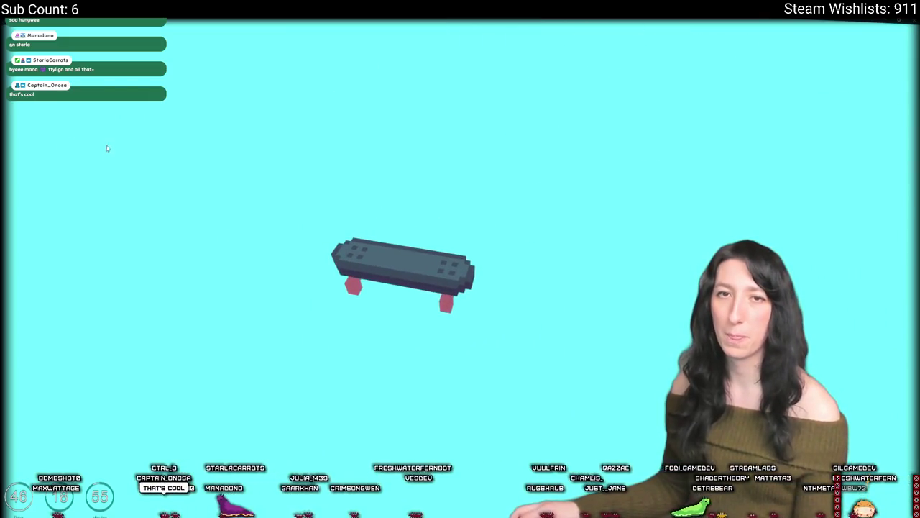
Leave the 3D preview, start opening a project with Don't Save, then cancel the file dialog
left_click(134, 154)
left_click(233, 21)
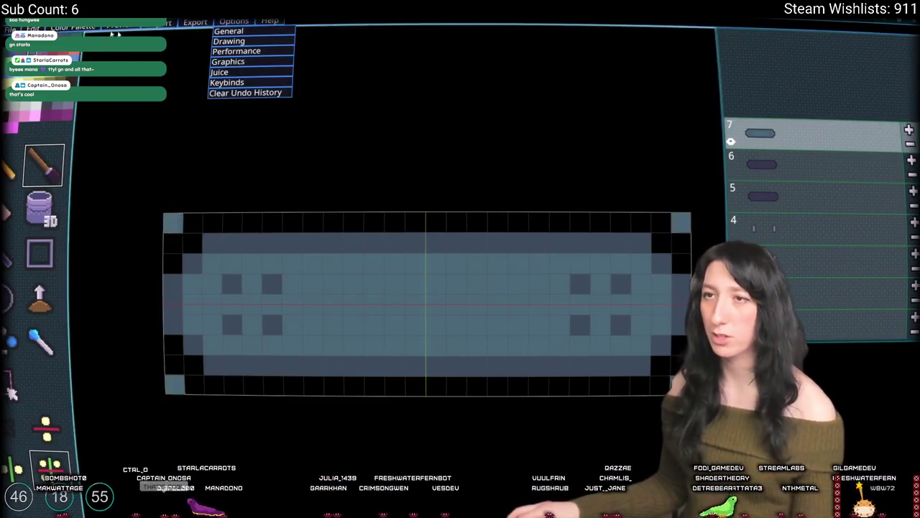
mouse_move(10, 21)
left_click(29, 56)
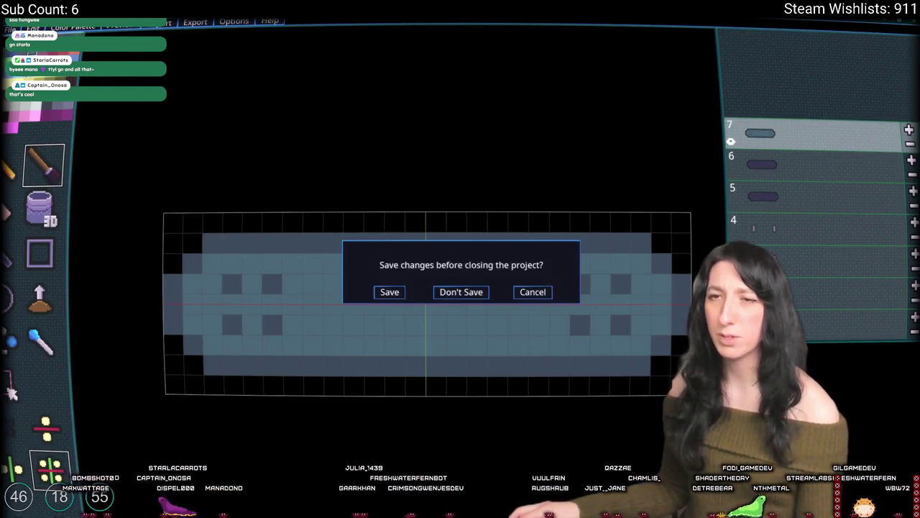
left_click(460, 292)
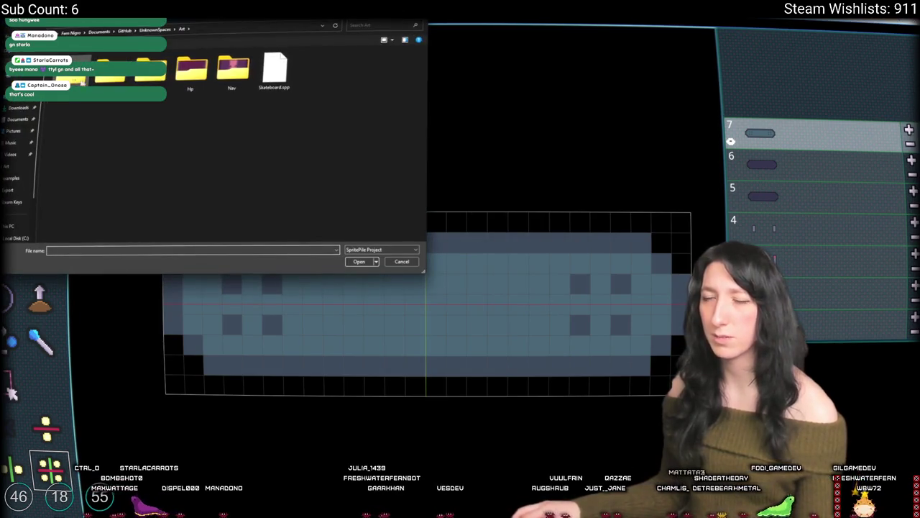
scroll(18, 195, "down", 2)
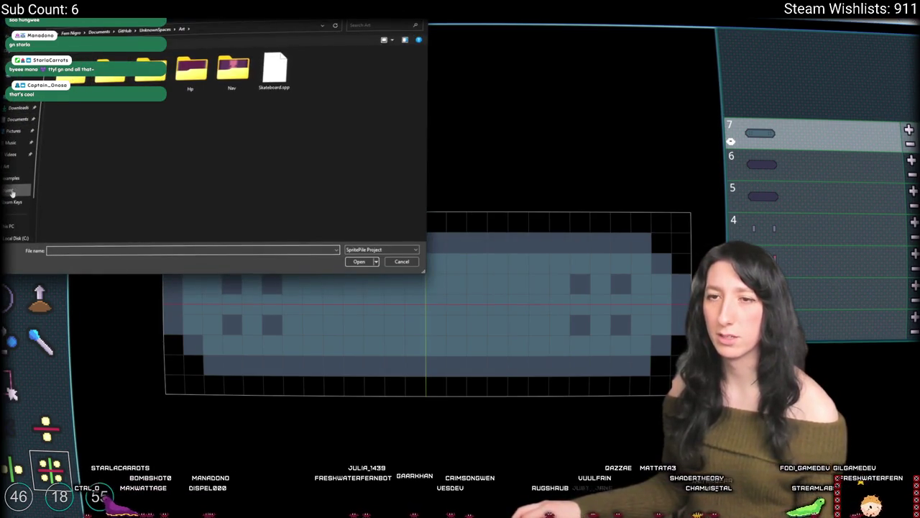
key("Escape")
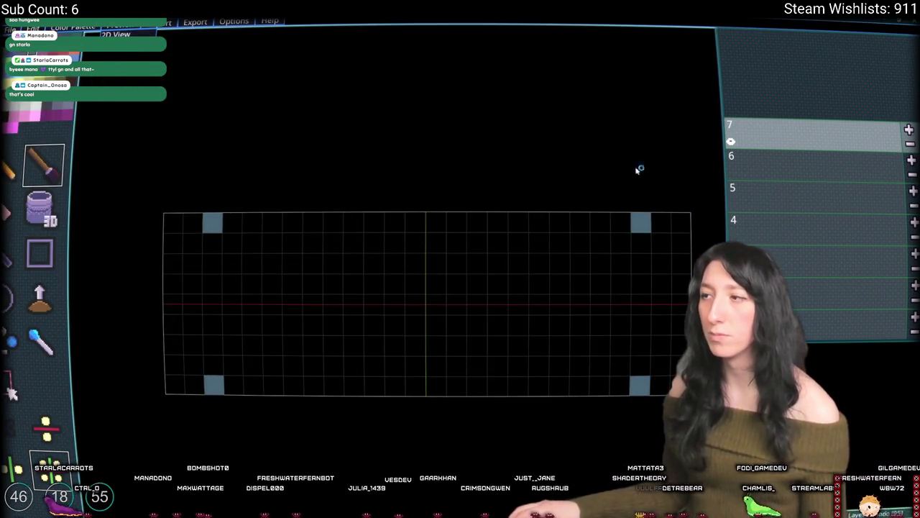
Reopen Skateboard.spp from disk, discarding the unsaved changes
left_click(33, 28)
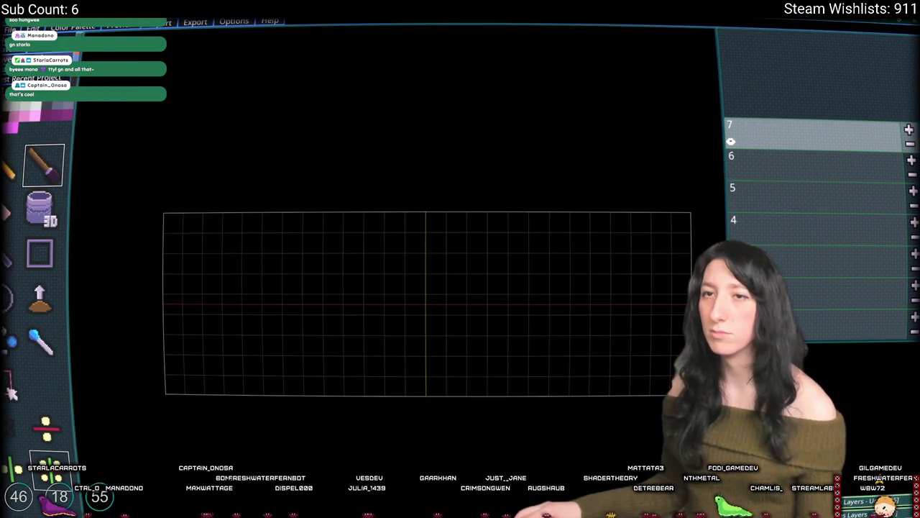
left_click(28, 39)
left_click(477, 293)
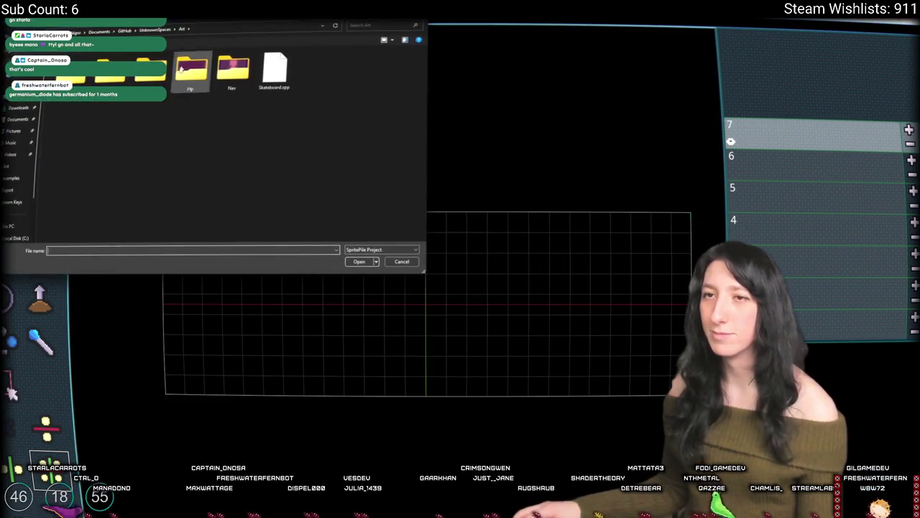
double_click(280, 75)
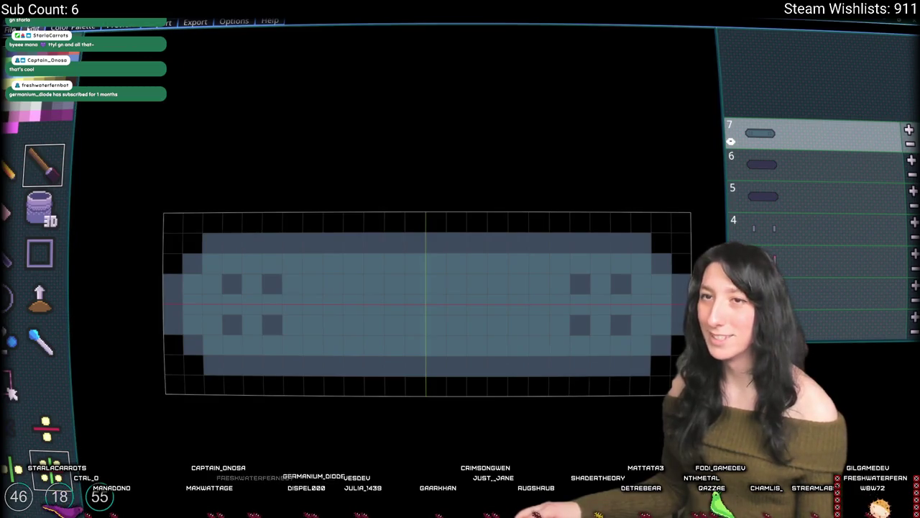
left_click(33, 27)
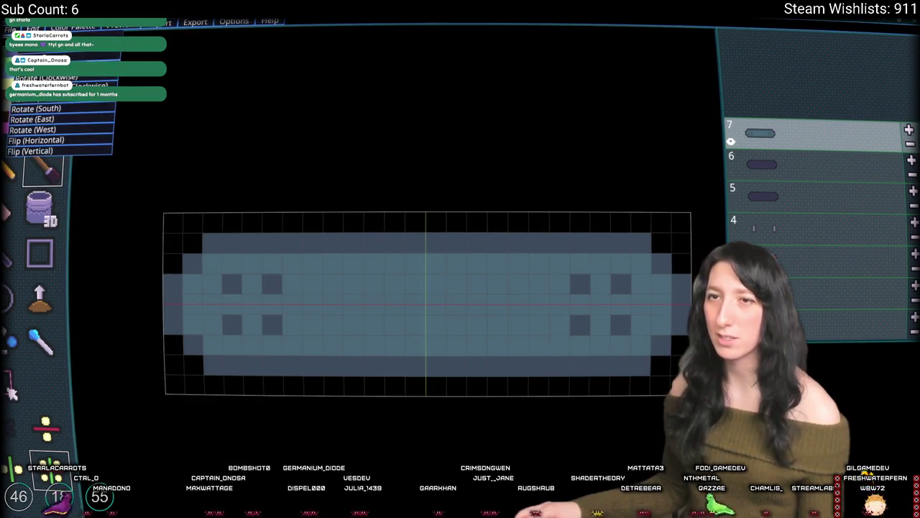
Check the Resize dialog shows 26 × 9 × 7 and cancel it twice without resizing
left_click(33, 148)
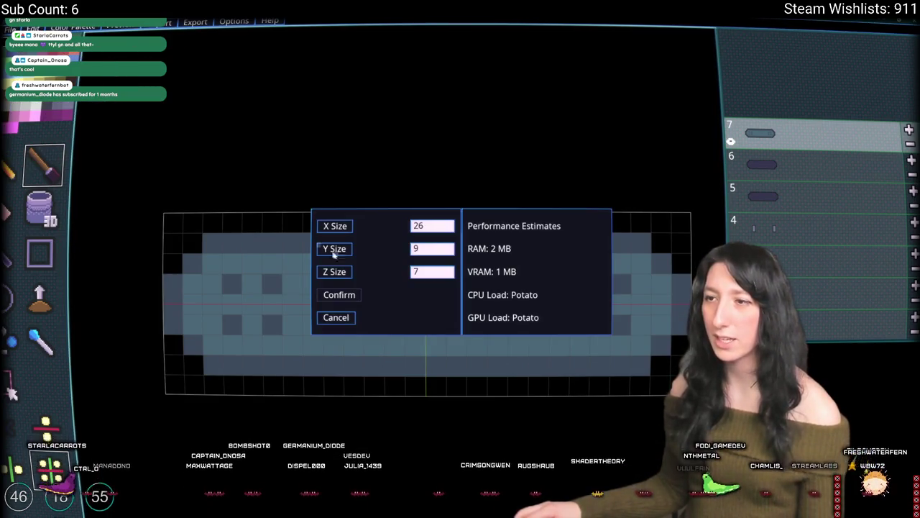
left_click(343, 320)
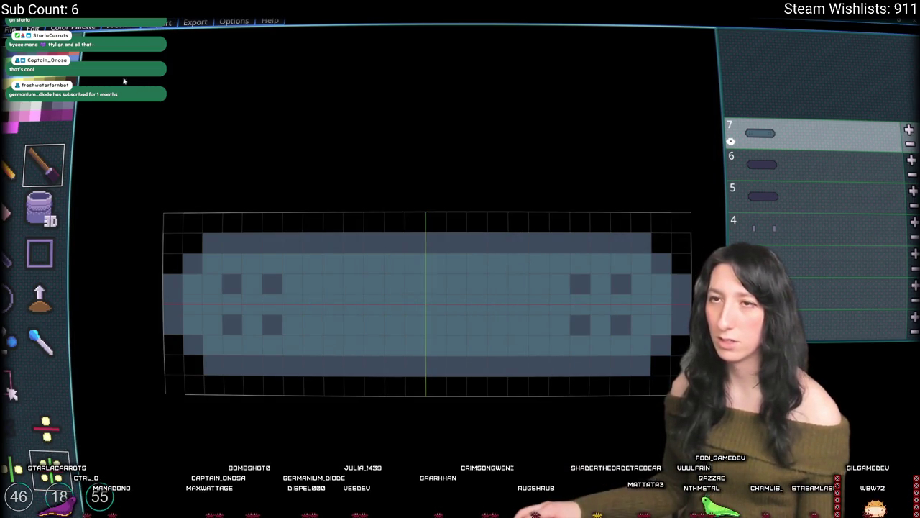
left_click(34, 28)
left_click(44, 56)
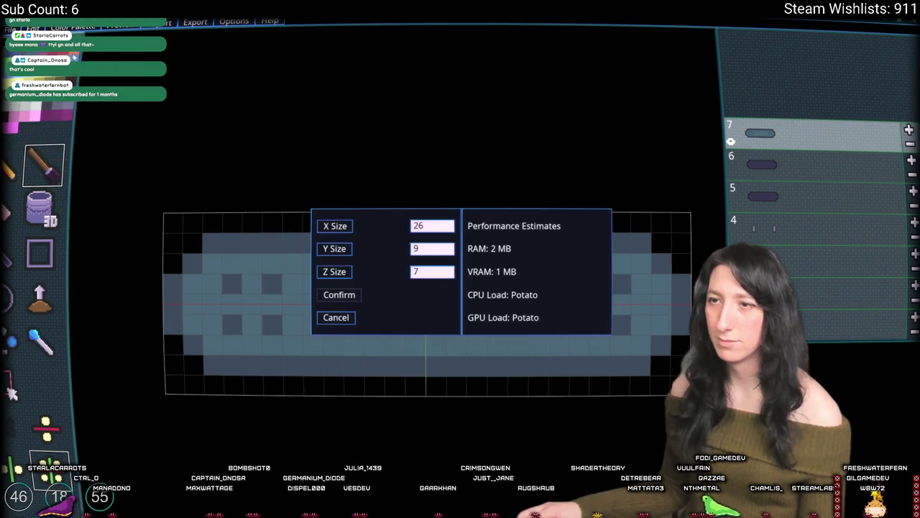
left_click(344, 321)
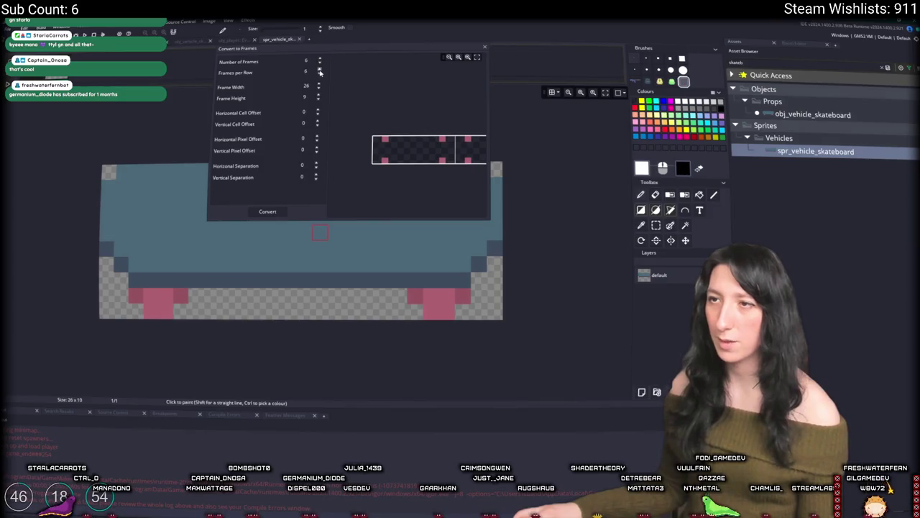
Convert the strip into 26 × 9 frames replacing the old ones, and set origin to Middle Centre
left_click(259, 213)
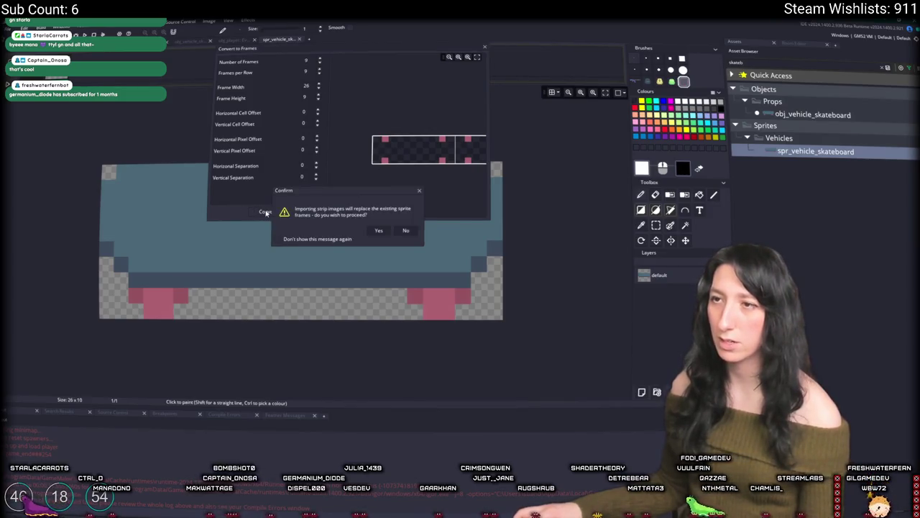
left_click(381, 231)
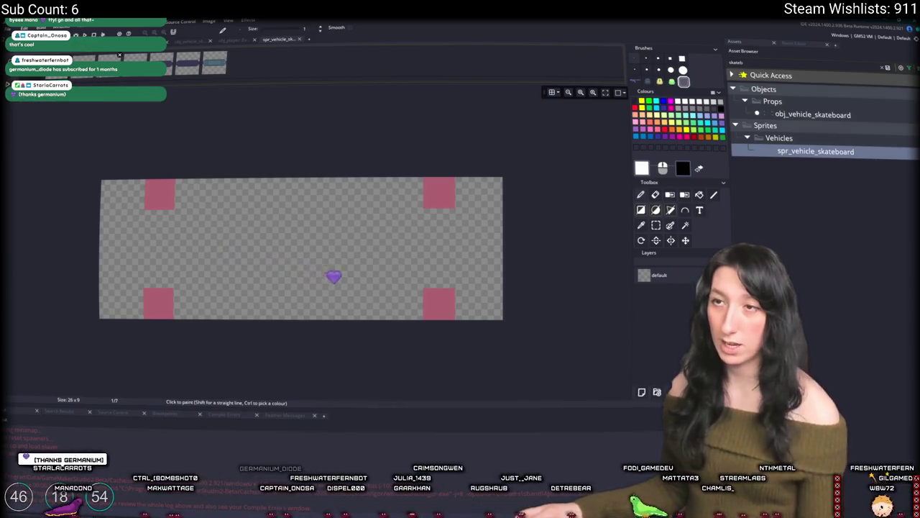
left_click(253, 38)
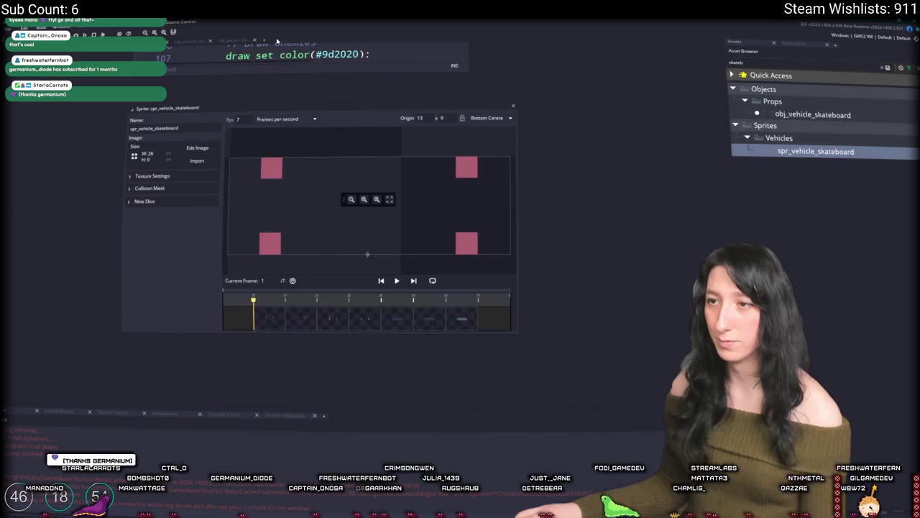
left_click(489, 118)
left_click(494, 136)
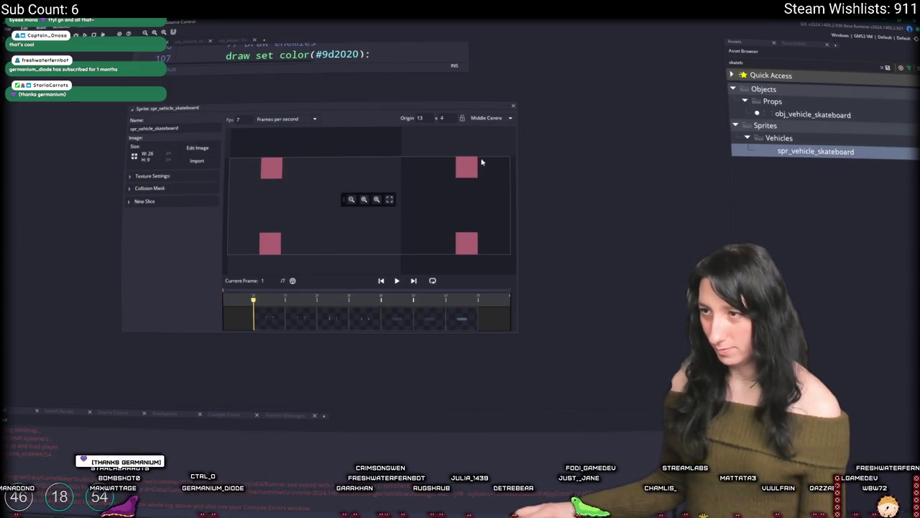
key("alt+Tab")
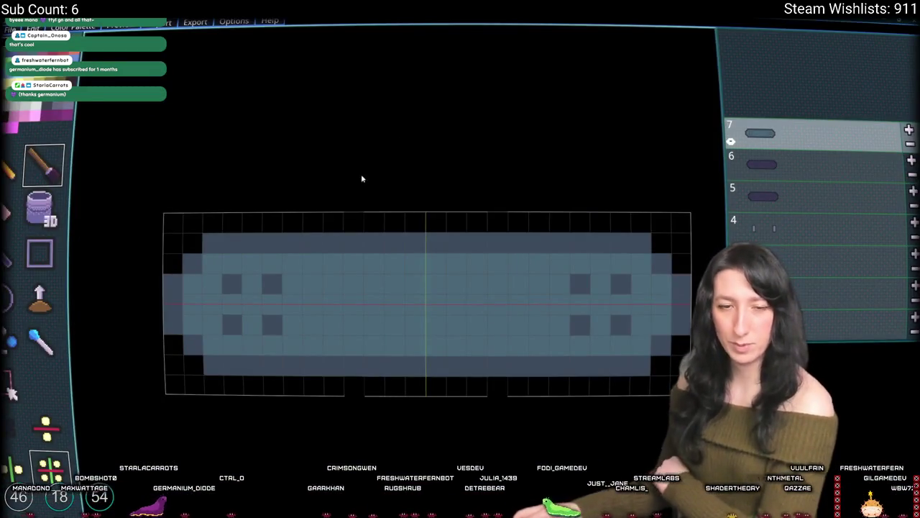
Add mirrored dark pixels at the deck corners, then start opening another project and cancel
left_click(320, 246)
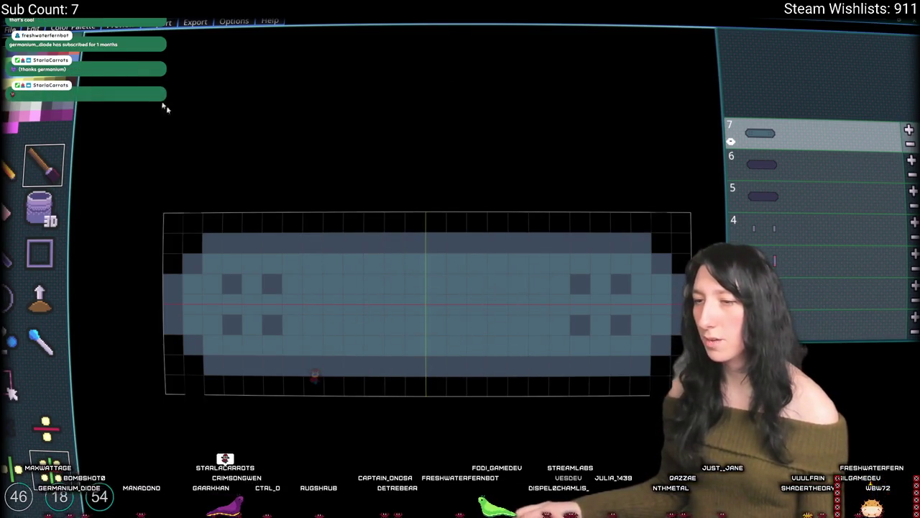
left_click(11, 29)
key("ctrl+o")
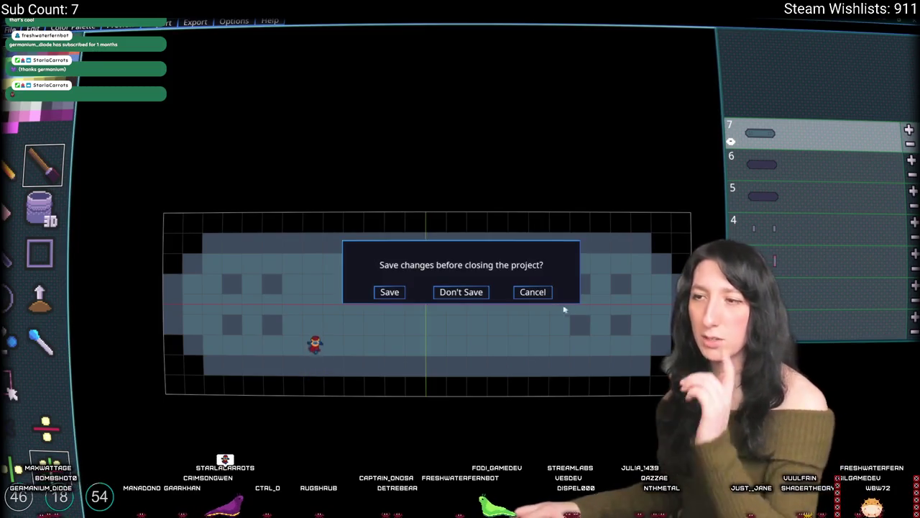
key("Return")
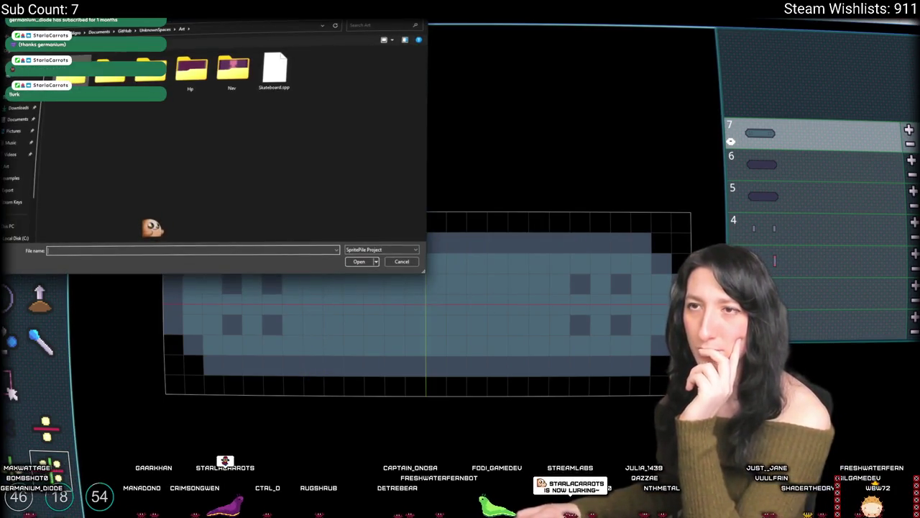
left_click(124, 31)
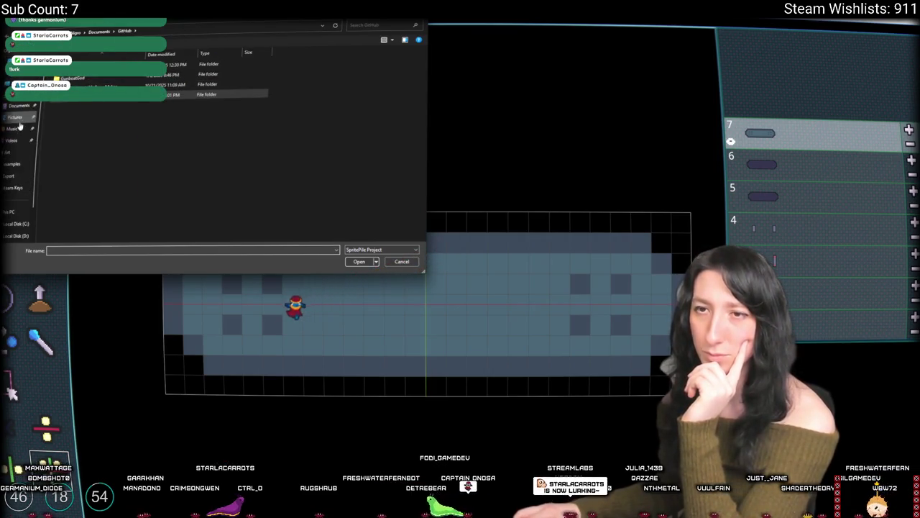
key("Escape")
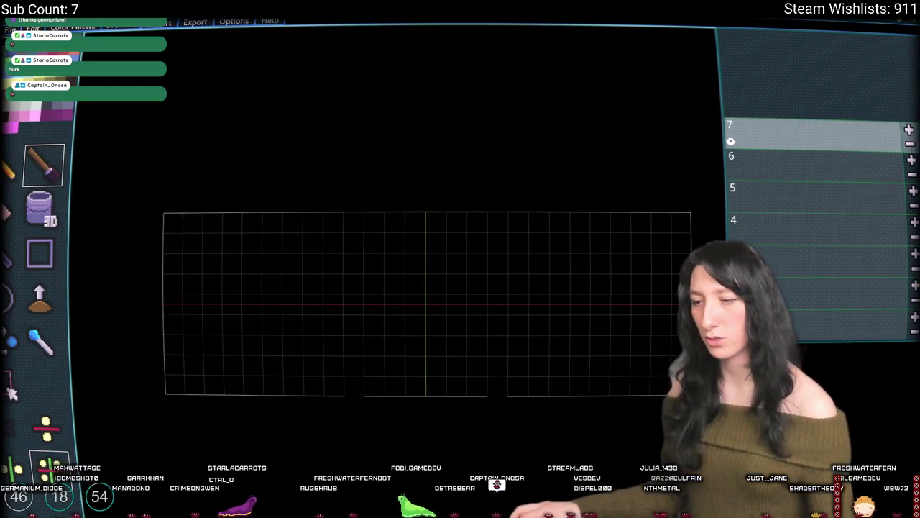
Open SpritePile's program folder from its Steam library options, then close it and return to the editor
key("super")
type("steam")
left_click(365, 332)
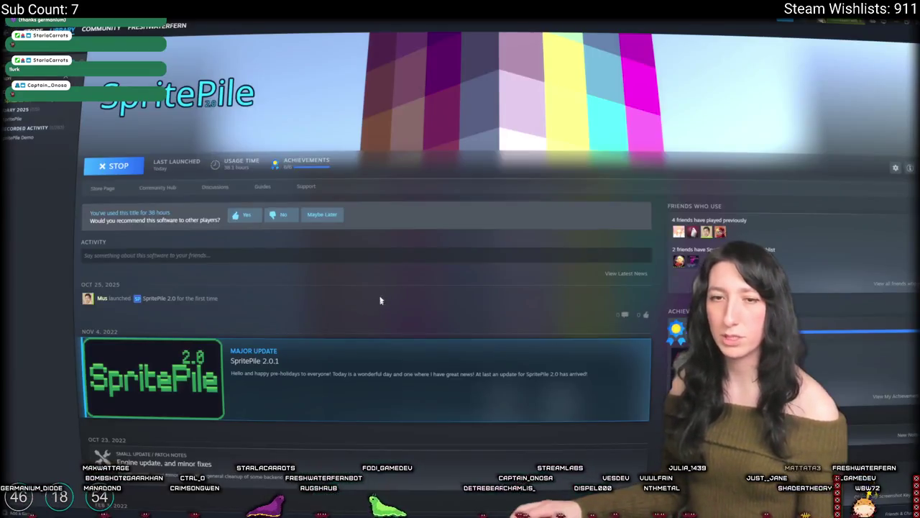
right_click(63, 107)
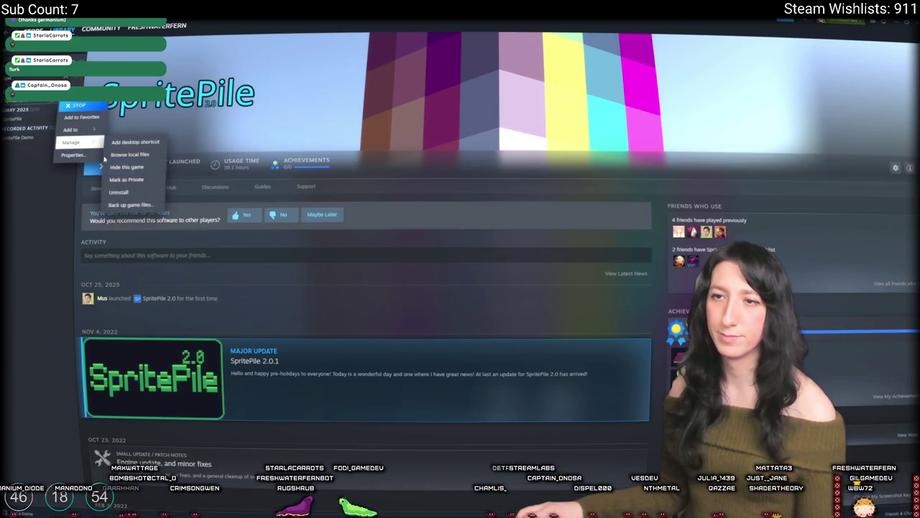
left_click(110, 155)
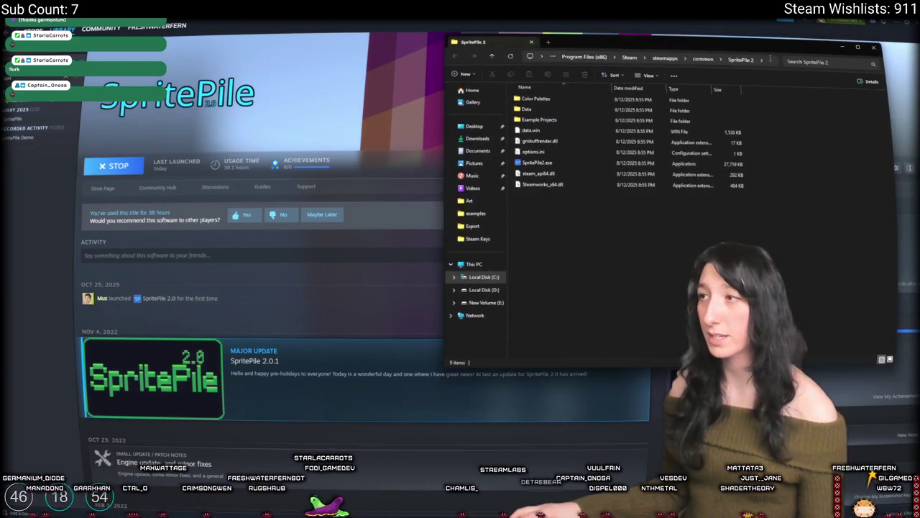
key("ctrl+l")
key("ctrl+w")
key("alt+Tab")
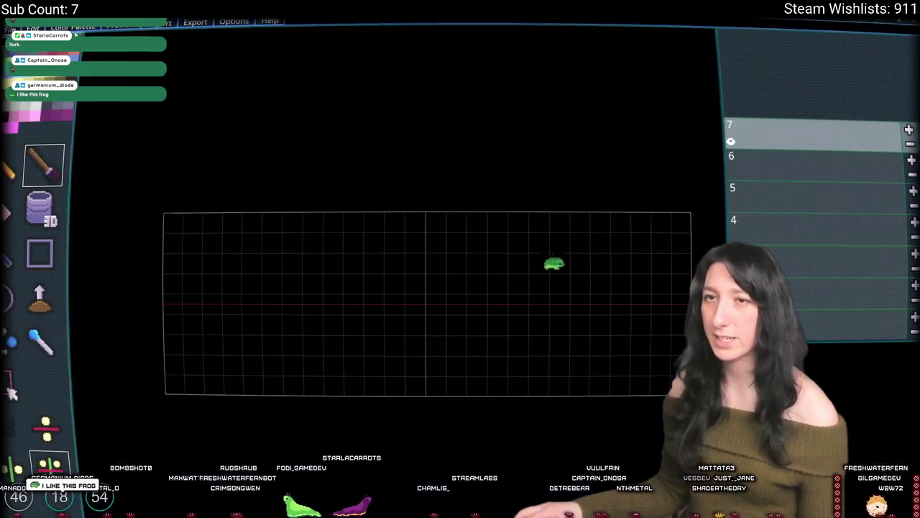
Discard the current project and open Example Projects\Train.spp from the SpritePile 2 install folder
key("ctrl+o")
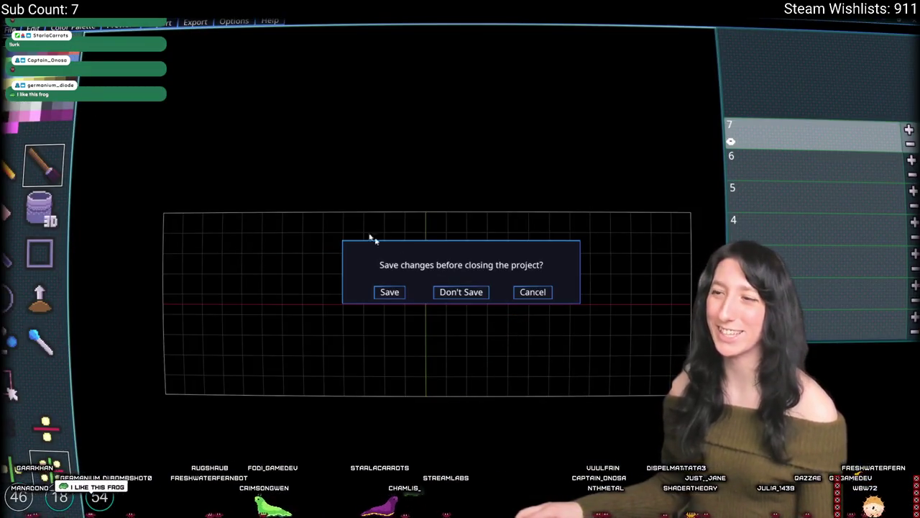
left_click(474, 295)
key("ctrl+v")
key("Return")
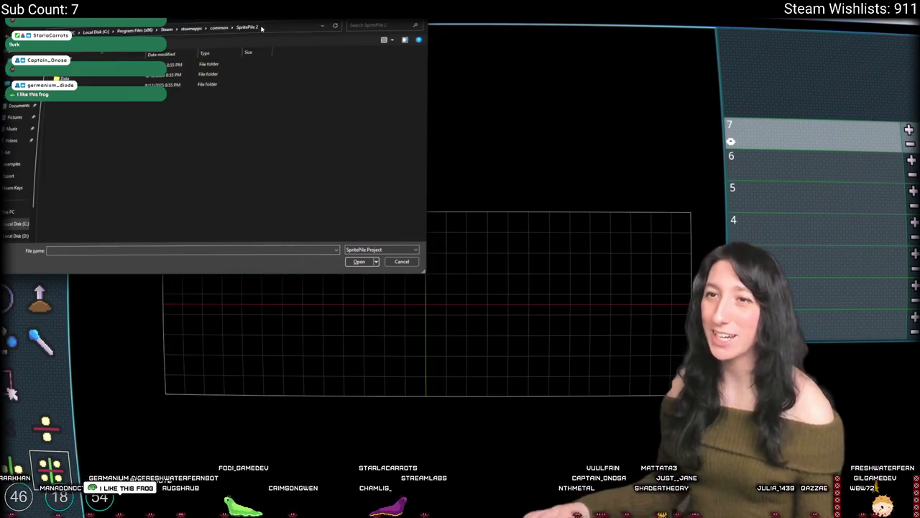
double_click(149, 80)
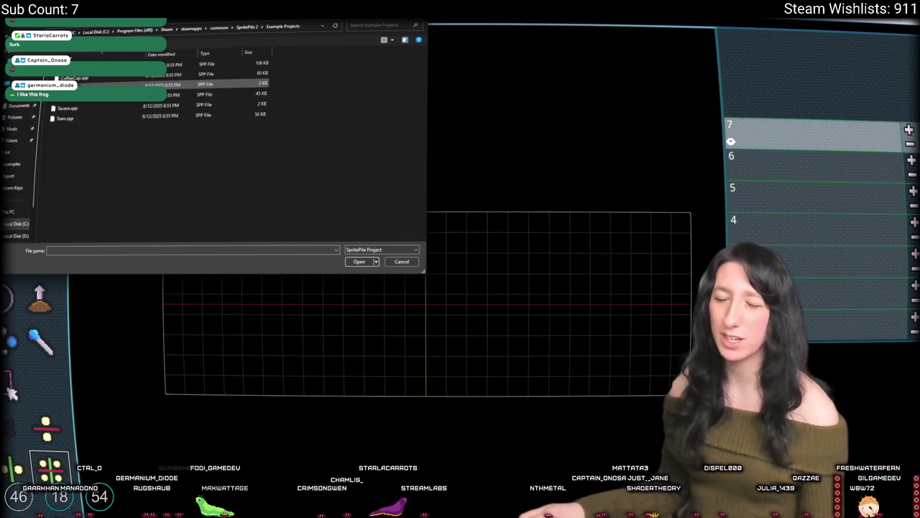
double_click(67, 108)
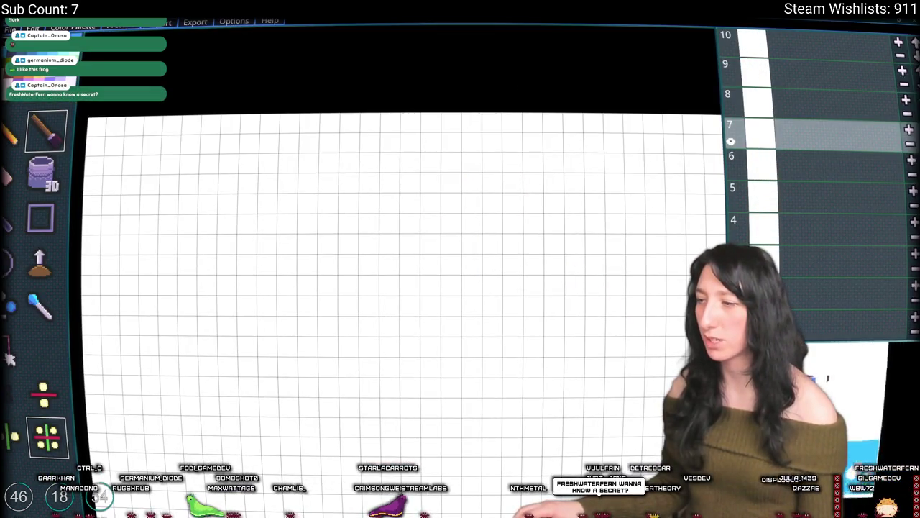
Check the preview render settings, then view the Train scene in 3D and return to the grid
left_click(117, 25)
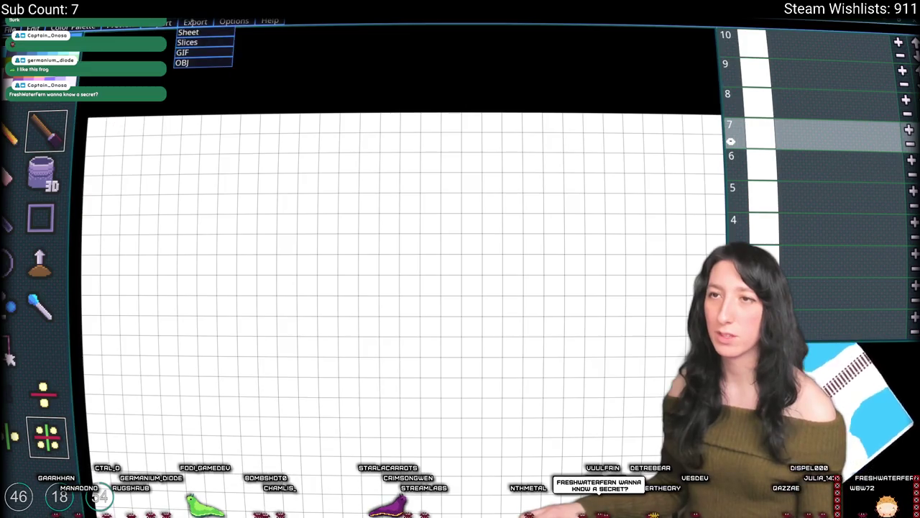
left_click(194, 54)
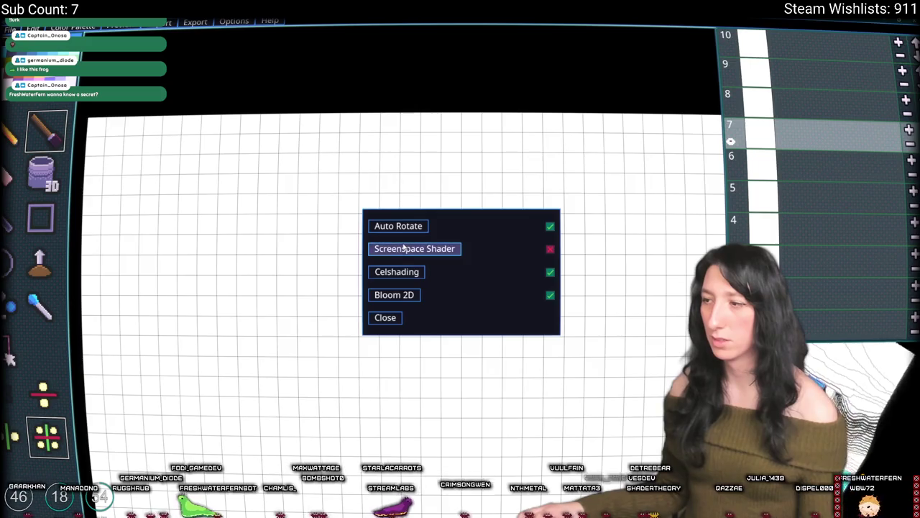
left_click(385, 317)
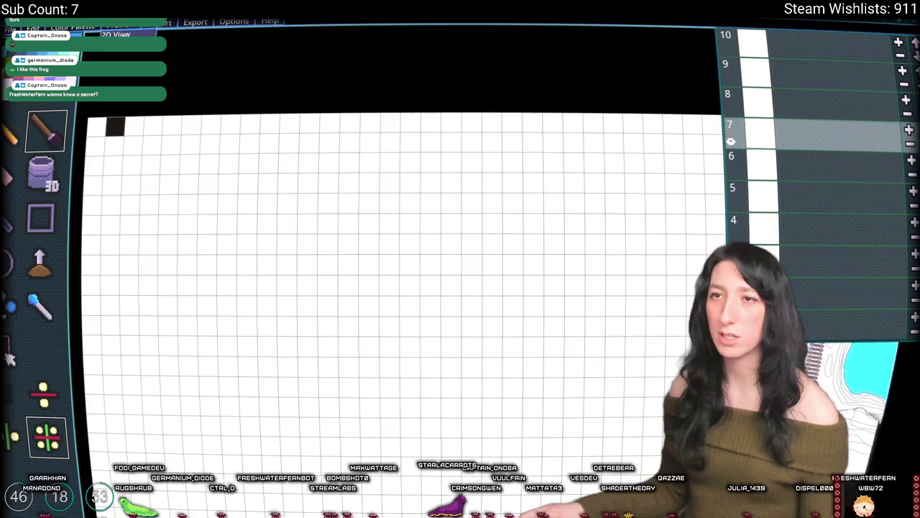
left_click(125, 33)
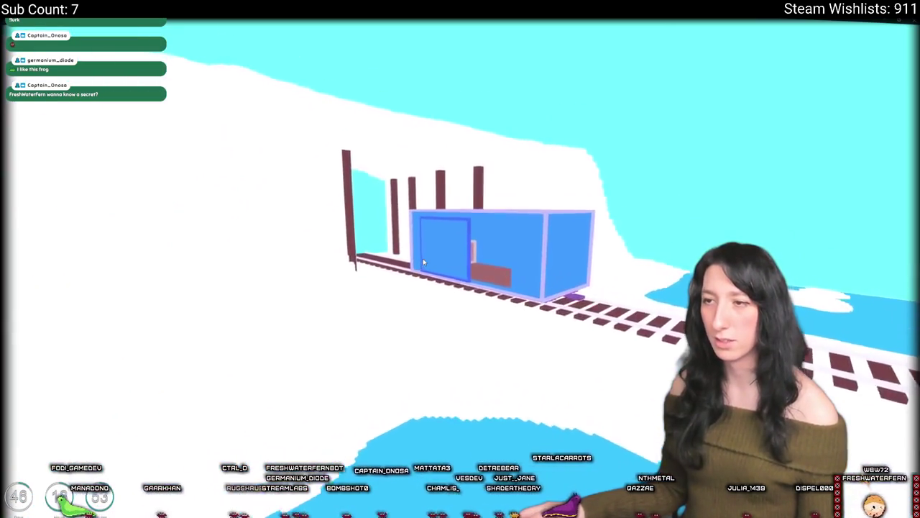
key("Escape")
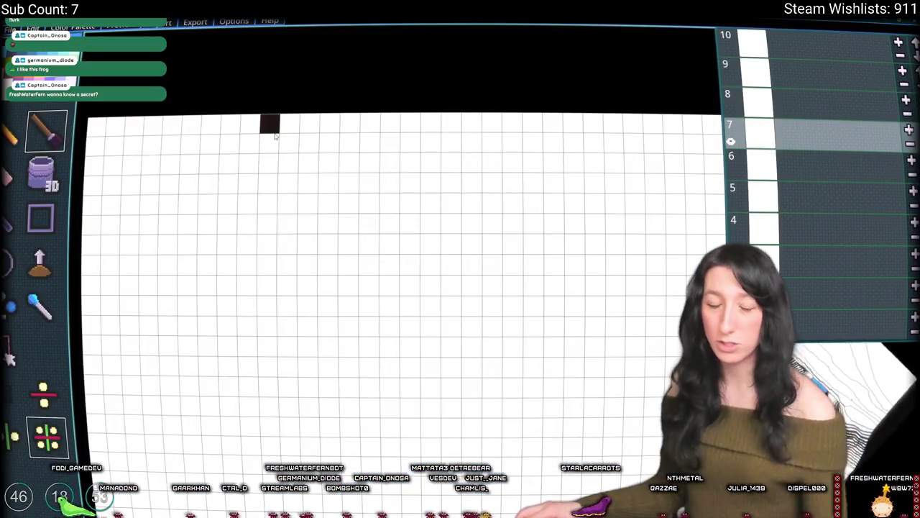
Enable Bloom 3D, Tone Mapping and Exposure in the Graphics options
left_click(194, 22)
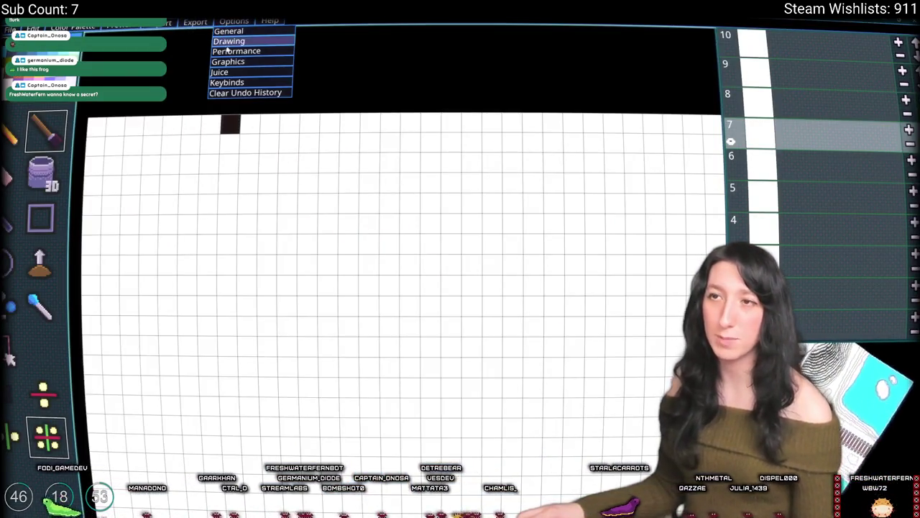
left_click(222, 62)
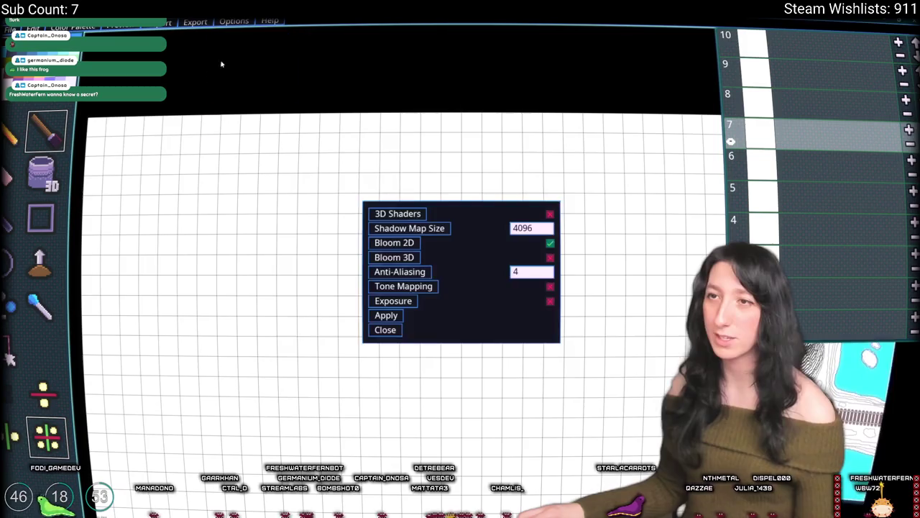
left_click(398, 257)
left_click(392, 287)
left_click(388, 301)
left_click(384, 330)
key("Escape")
Fly the camera into, around and back out from the blue container, then zoom around the tunnel
scroll(357, 167, "down", 3)
scroll(357, 168, "up", 3)
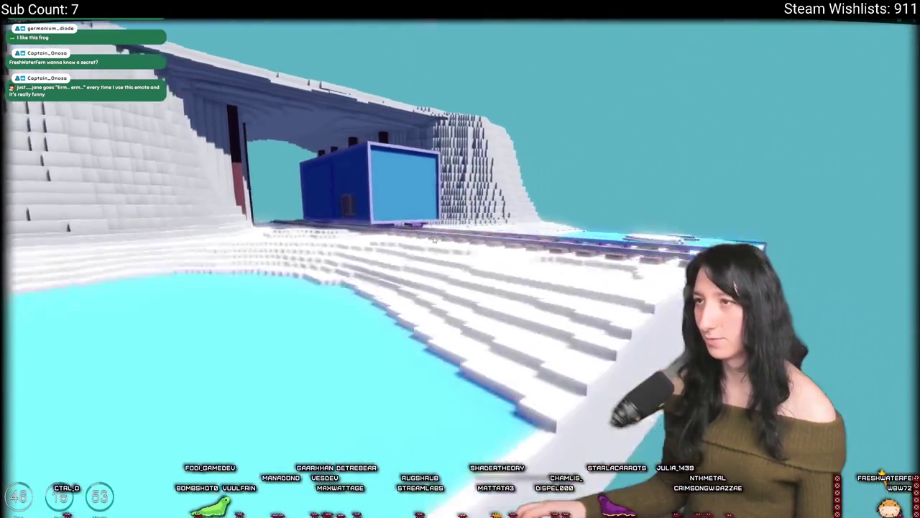
key("w")
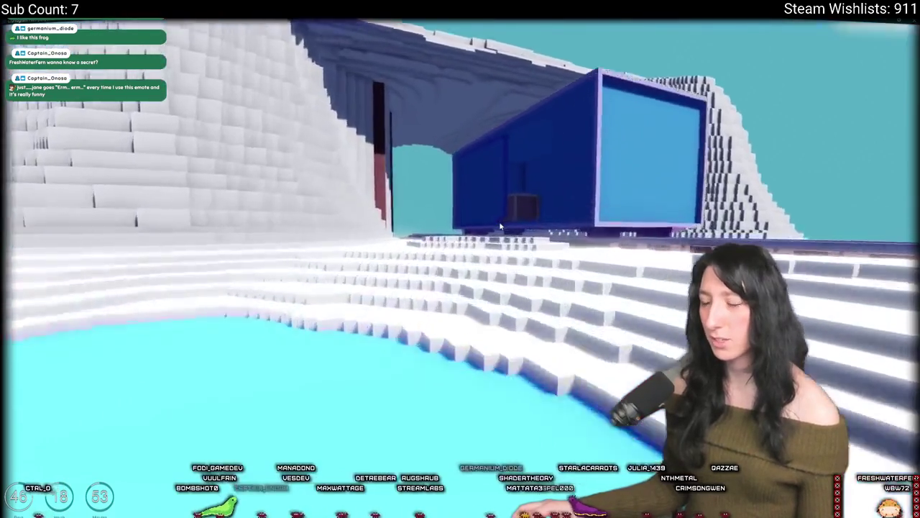
key("s")
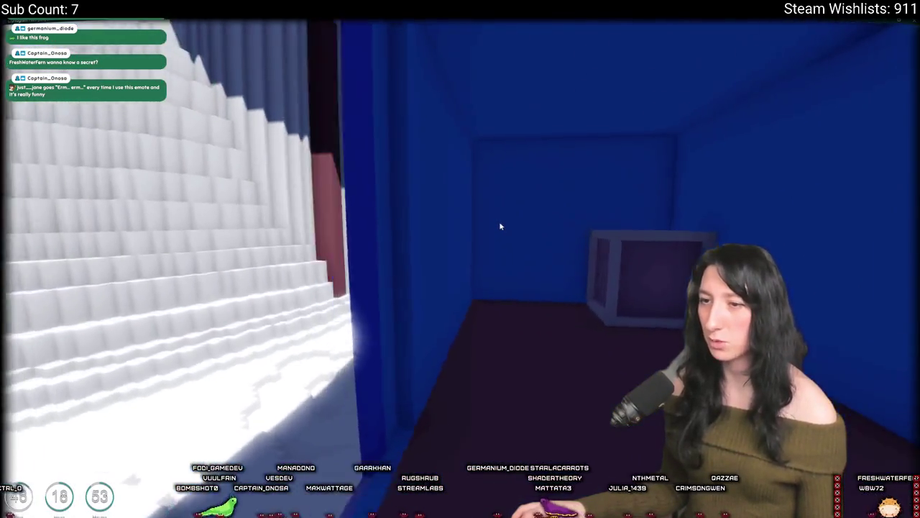
key("a")
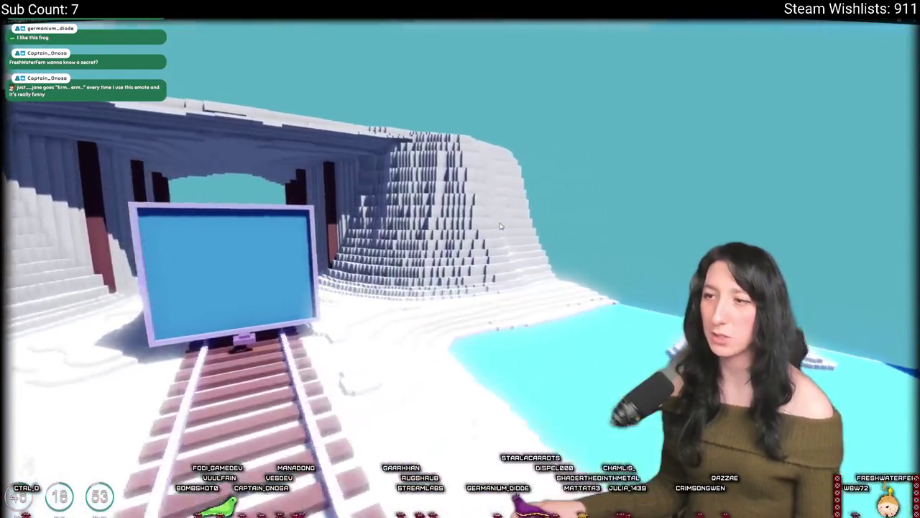
key("d")
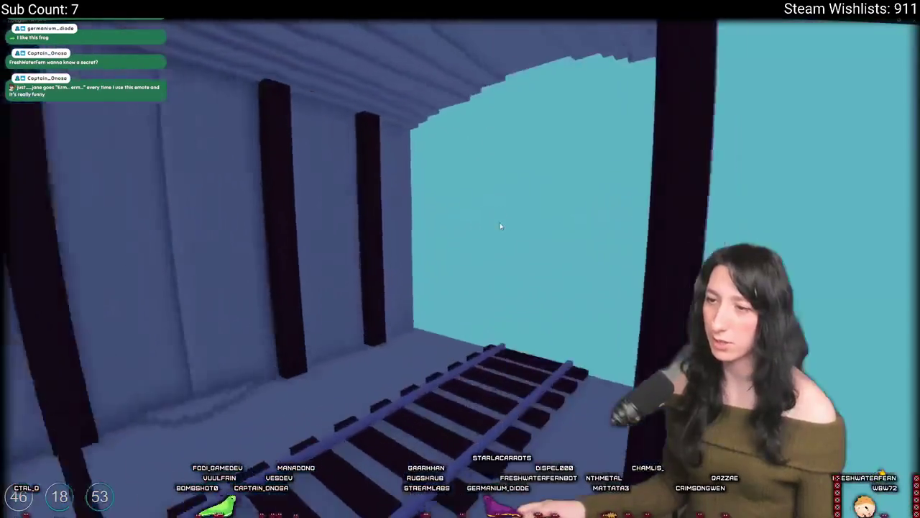
key("s")
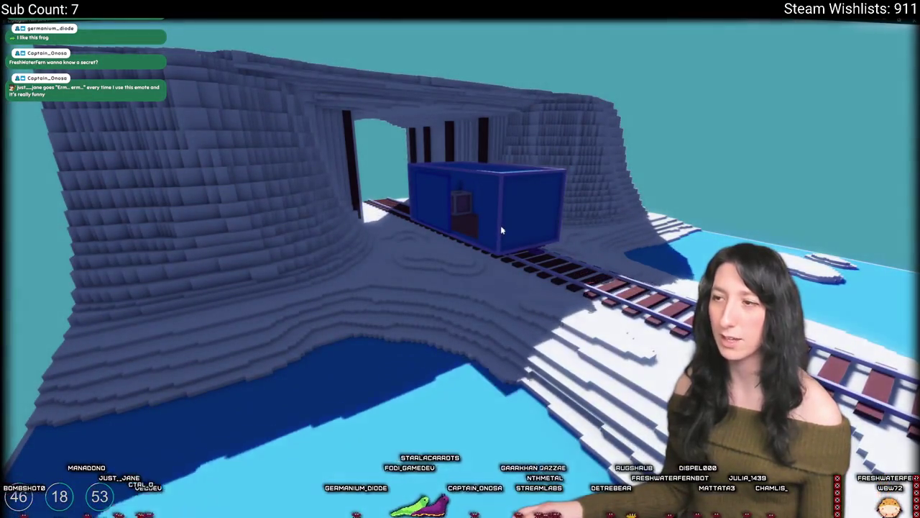
scroll(502, 230, "down", 2)
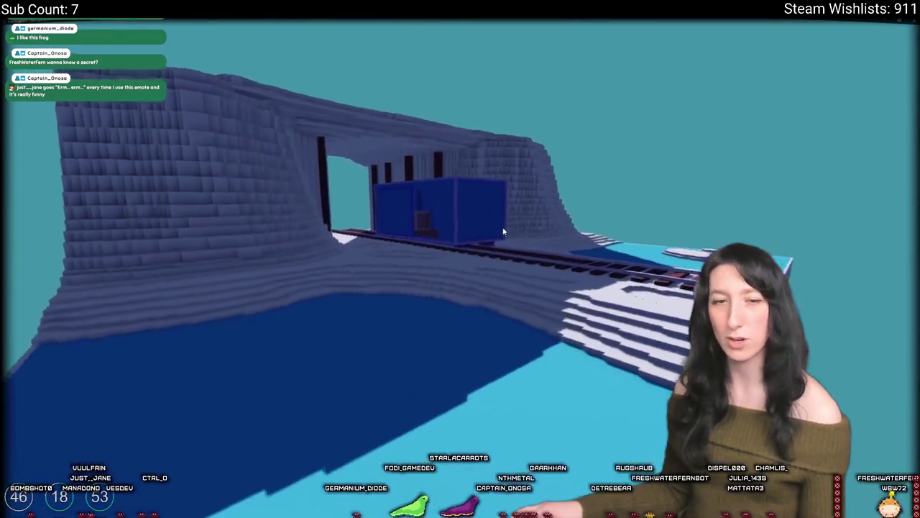
scroll(502, 230, "up", 5)
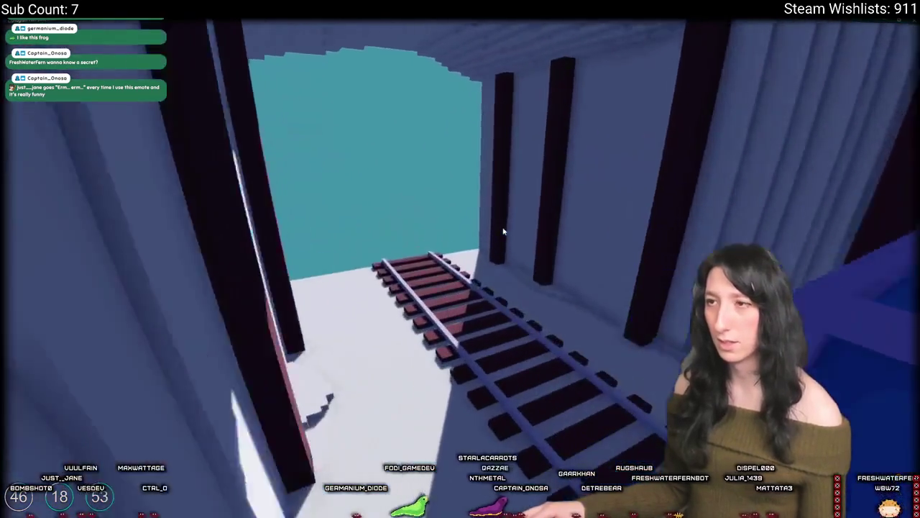
scroll(503, 231, "down", 3)
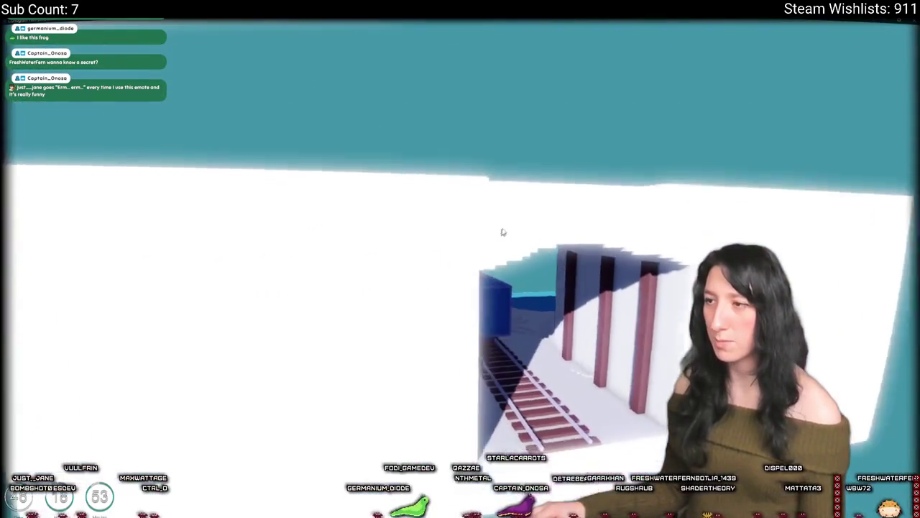
scroll(504, 231, "up", 3)
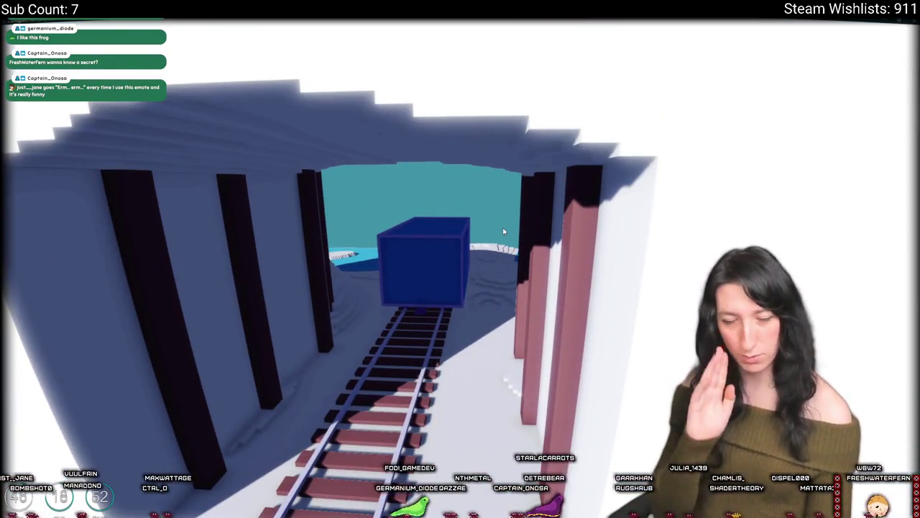
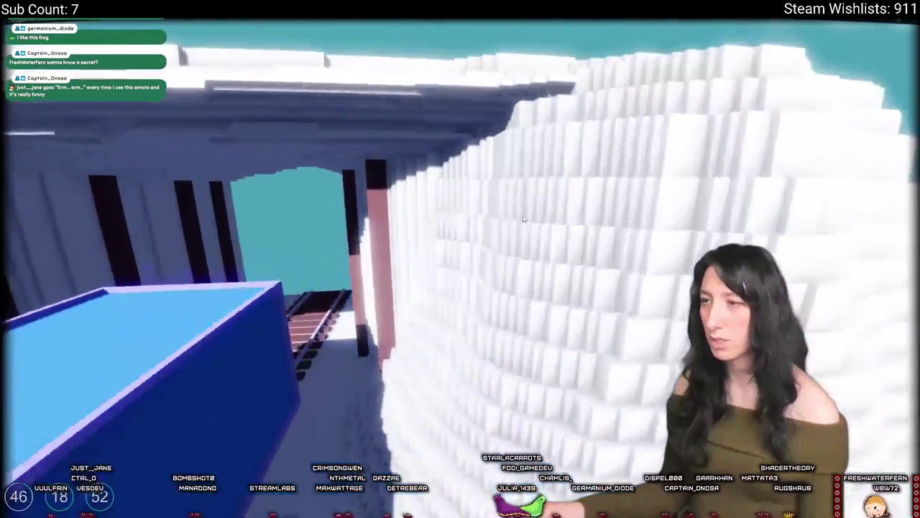
Close the 3D train preview and bring SpritePile's Steam library page to the front
key("Escape")
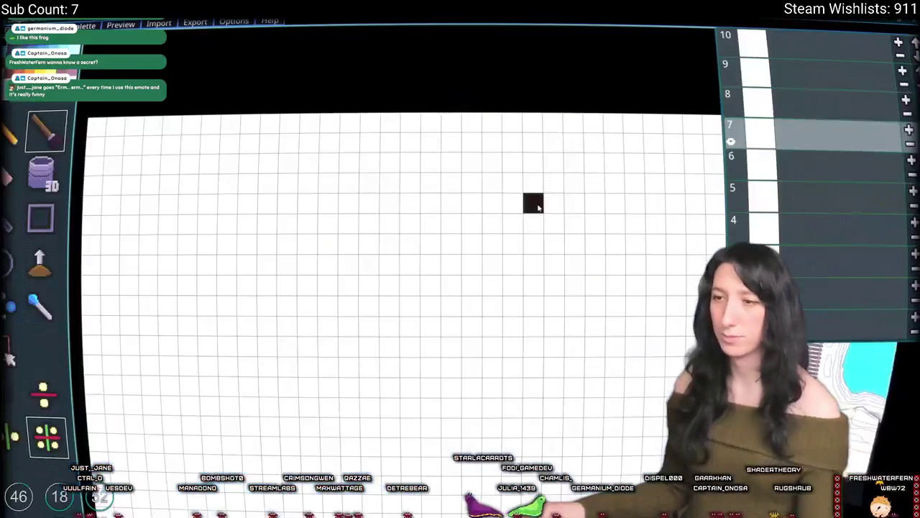
key("alt+Tab")
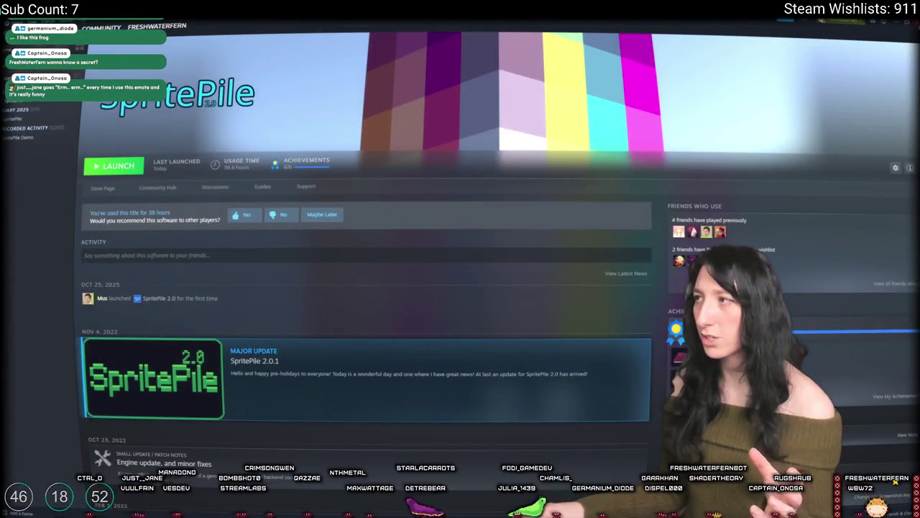
Return to GameMaker, open obj_vehicle_skateboard via asset search, and add a Draw > Draw event
key("alt+Tab")
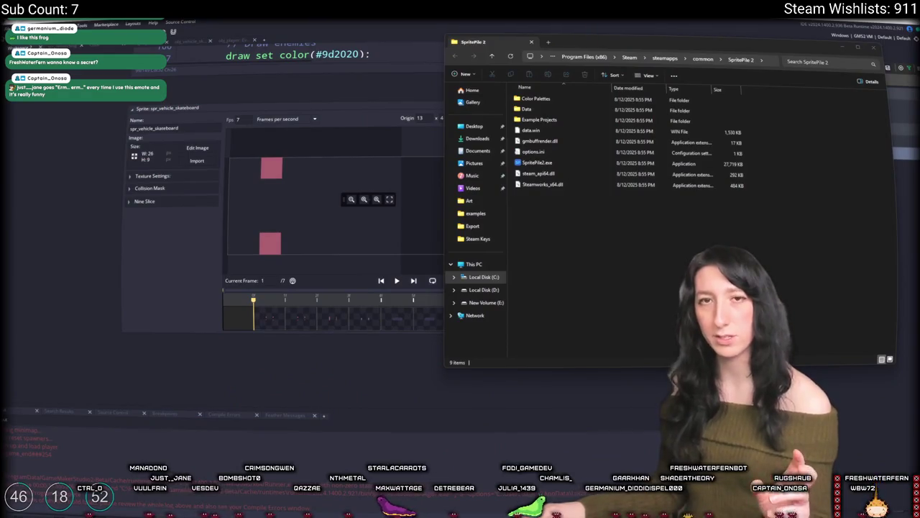
key("alt+Tab")
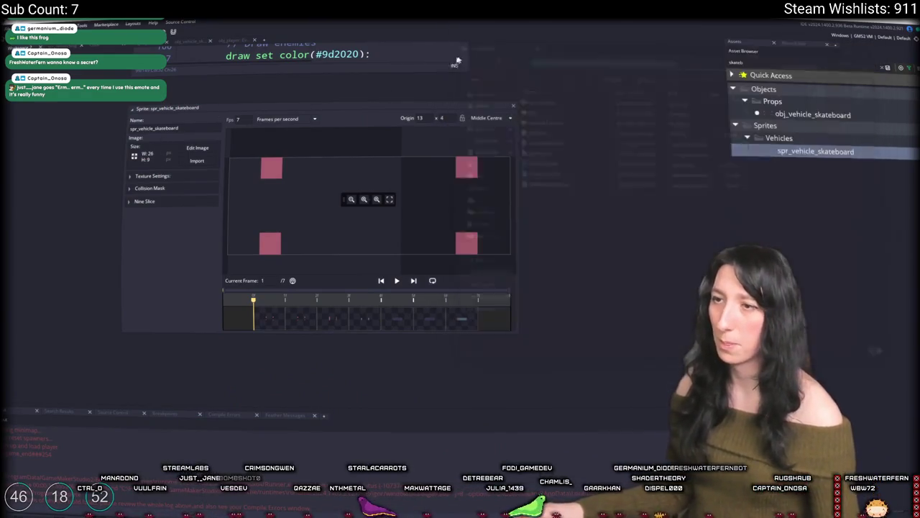
scroll(96, 151, "up", 8)
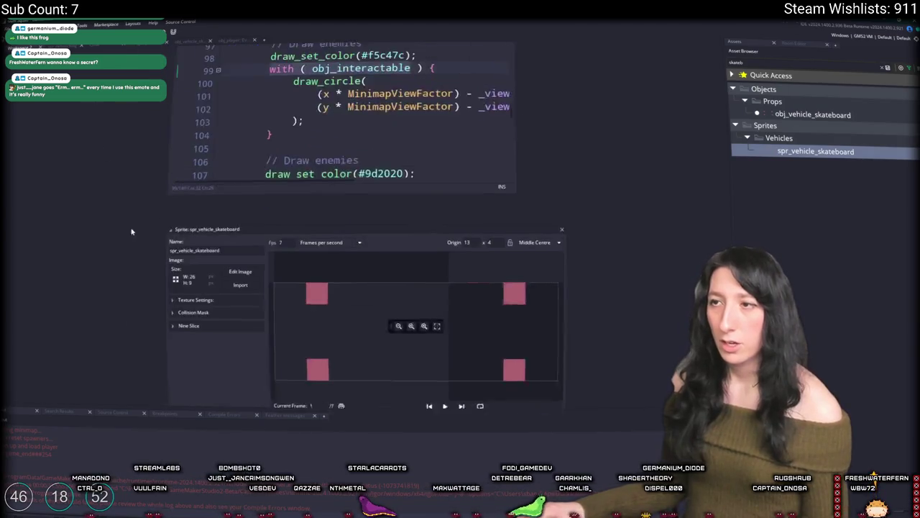
key("ctrl+t")
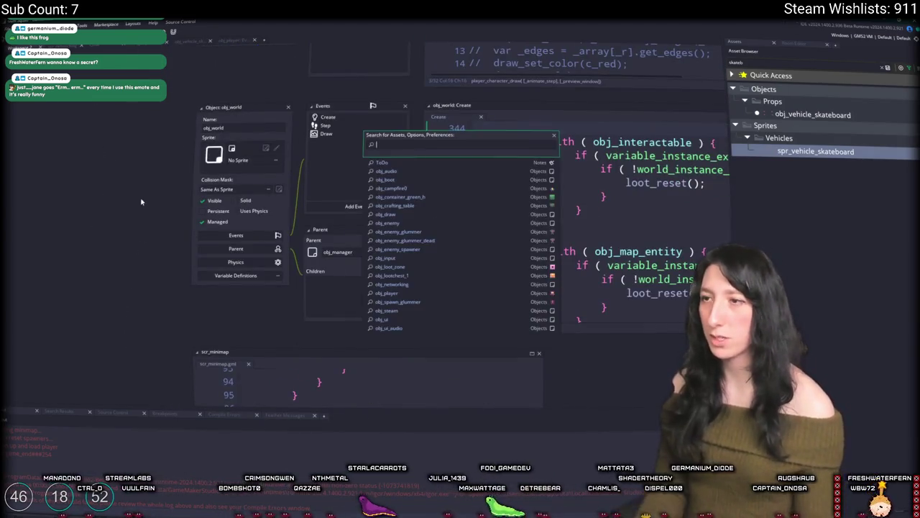
type("skatebo")
key("Return")
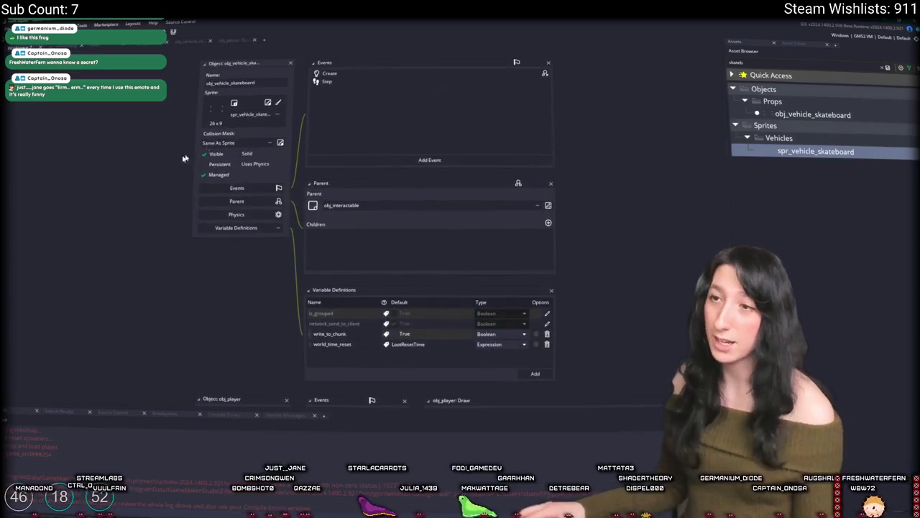
left_click(389, 177)
mouse_move(406, 227)
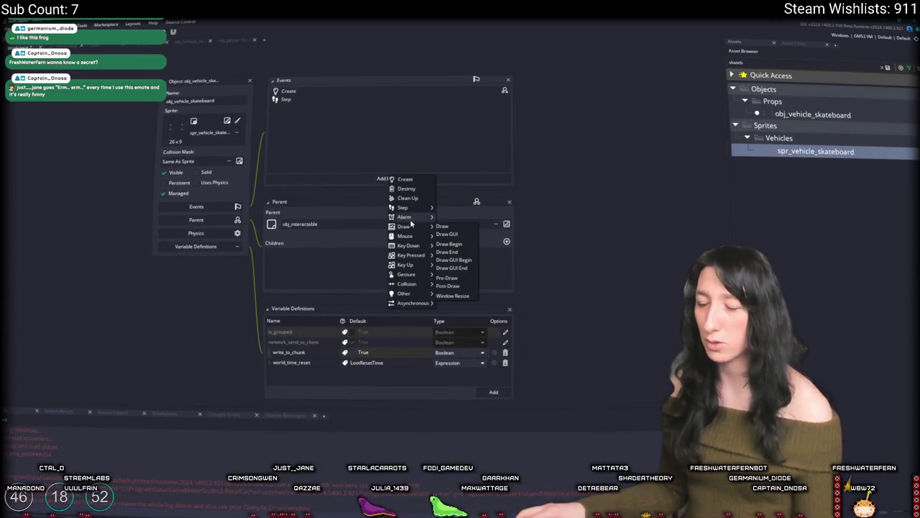
left_click(442, 226)
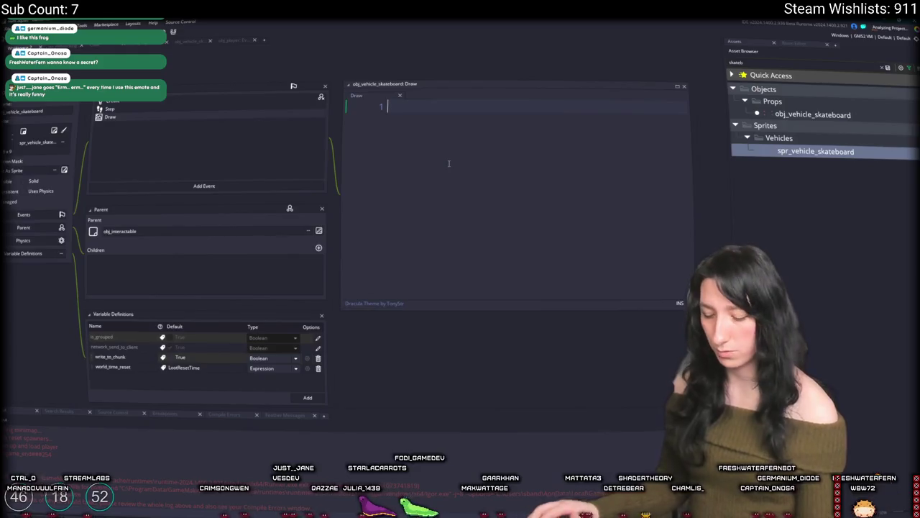
Replace the mistaken first Draw line with image_index = 0;
type("var _image_index ")
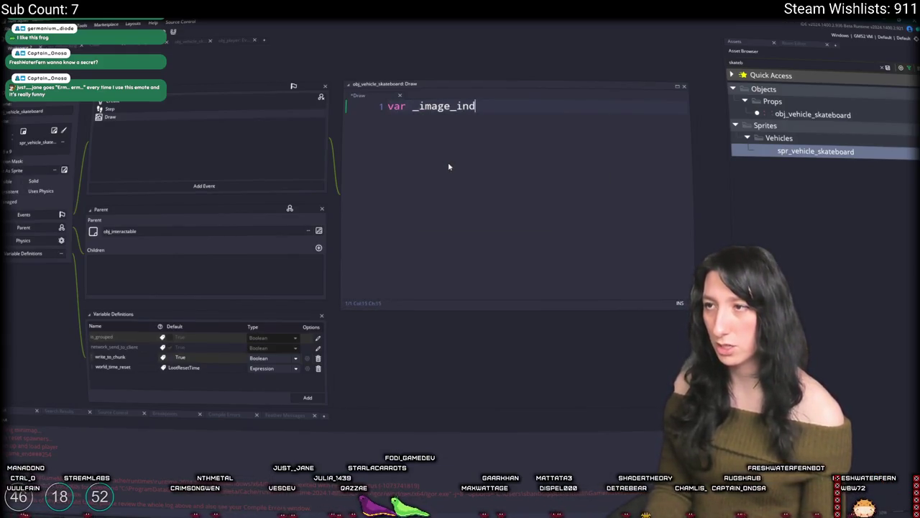
type("= 0;o")
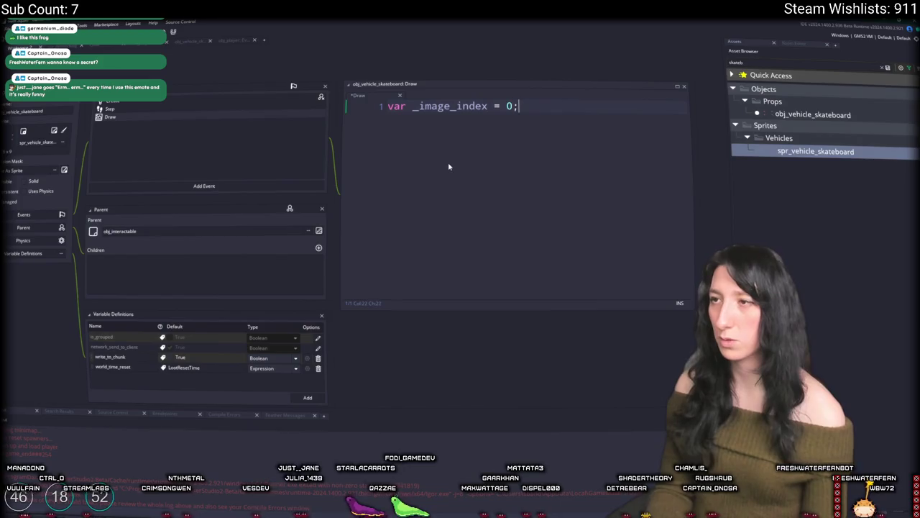
key("ctrl+a")
type("image_index = 0;")
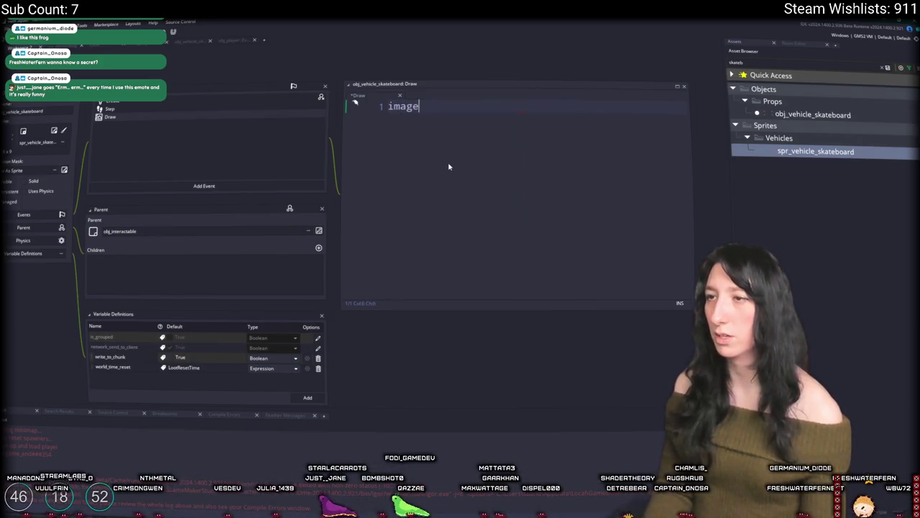
key("Return")
Add a for loop over image_number frames, using image_number instead of sprite_get_number
type("image")
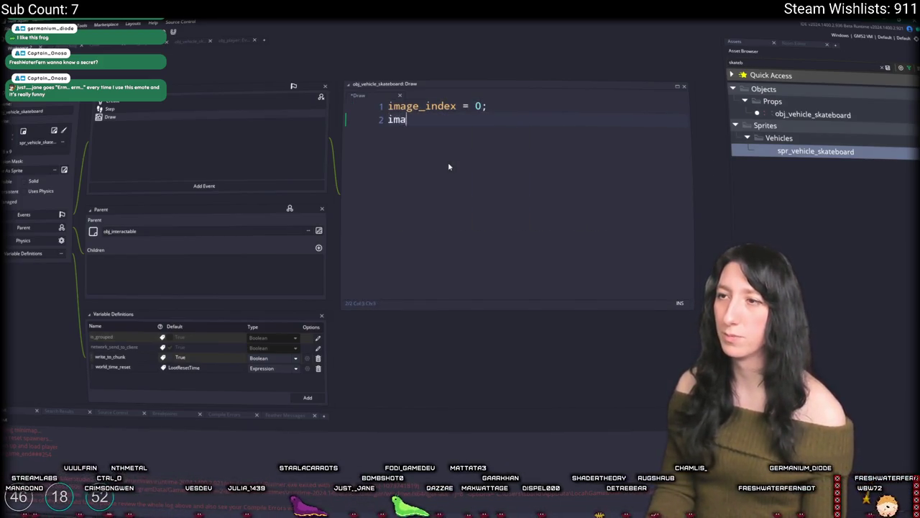
key("BackSpace")
key("BackSpace")
key("BackSpace")
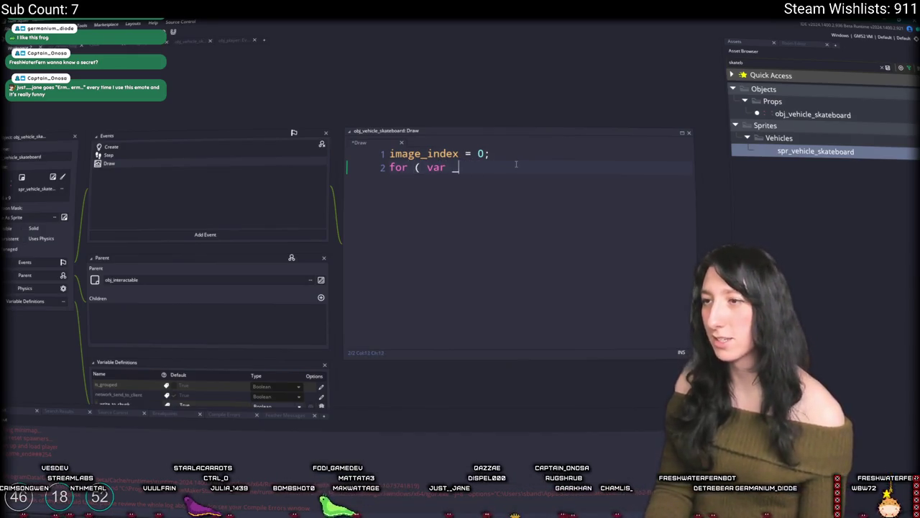
type("_i < spri")
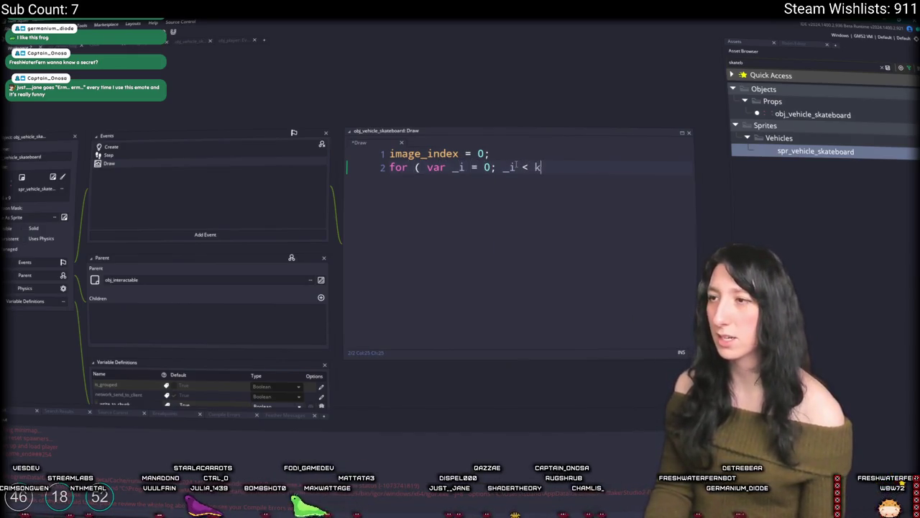
type("te_get_number(")
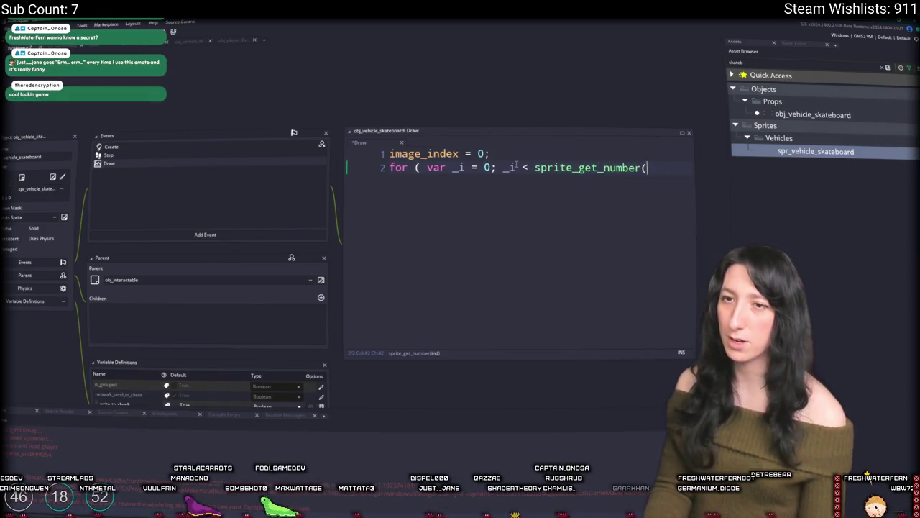
type("spro")
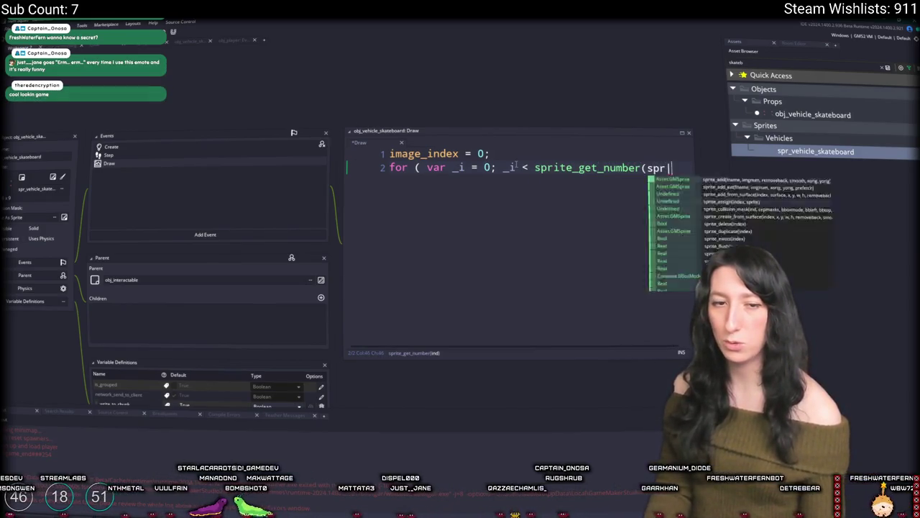
key("BackSpace")
key("BackSpace")
key("BackSpace")
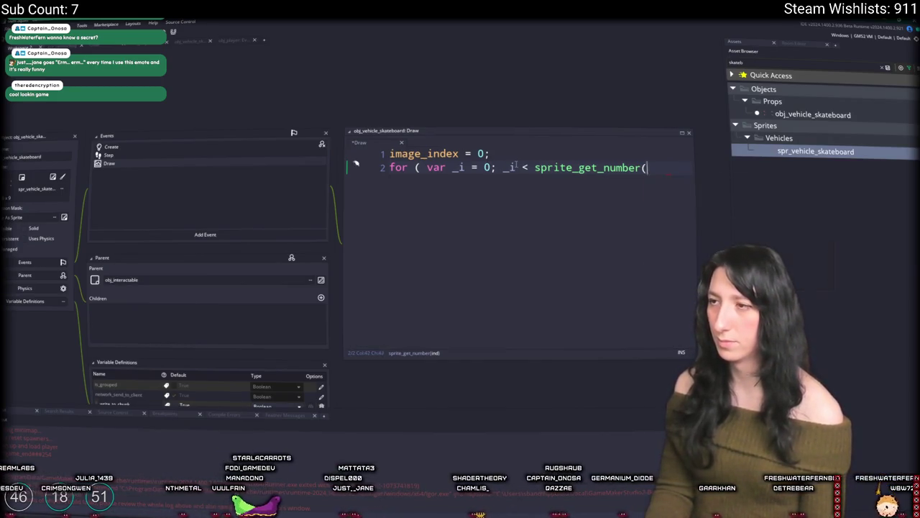
key("BackSpace")
key("BackSpace")
key("BackSpace")
type("ite_num")
key("BackSpace")
key("BackSpace")
key("BackSpace")
type("l")
key("BackSpace")
type("l")
key("BackSpace")
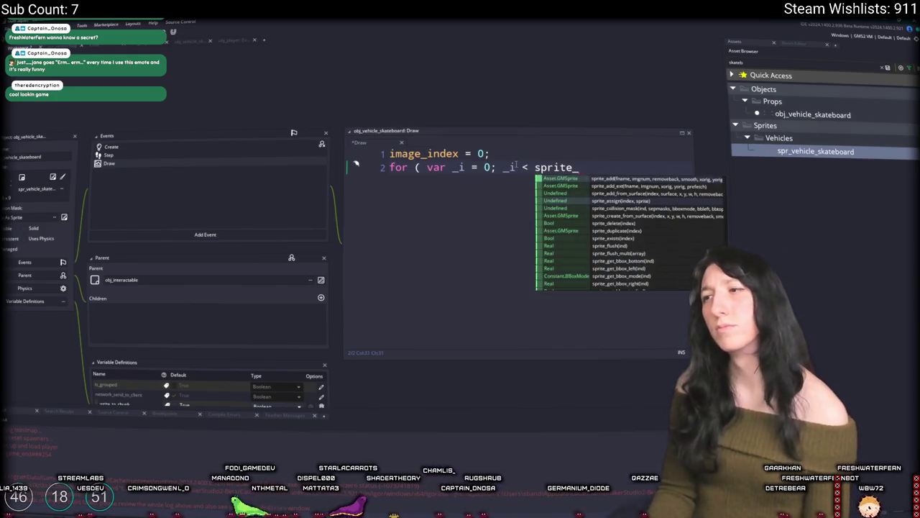
type("nu")
type("ge")
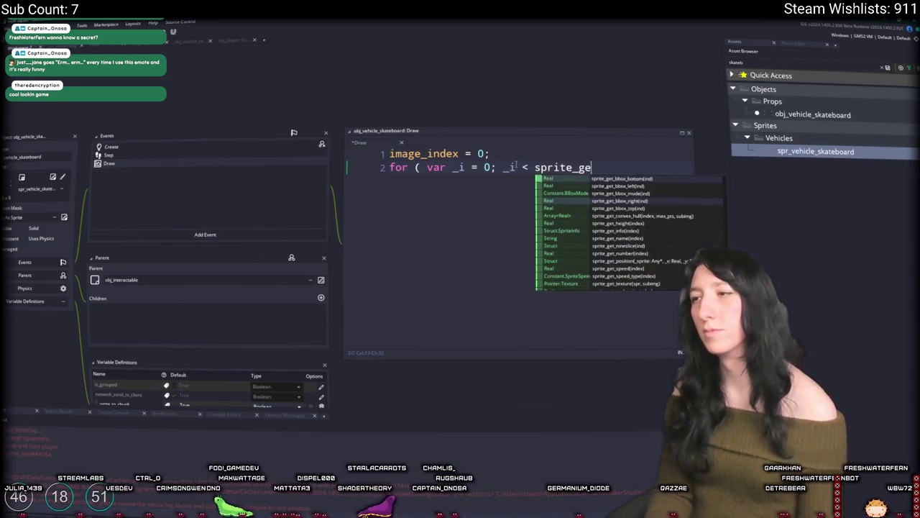
key("BackSpace")
key("BackSpace")
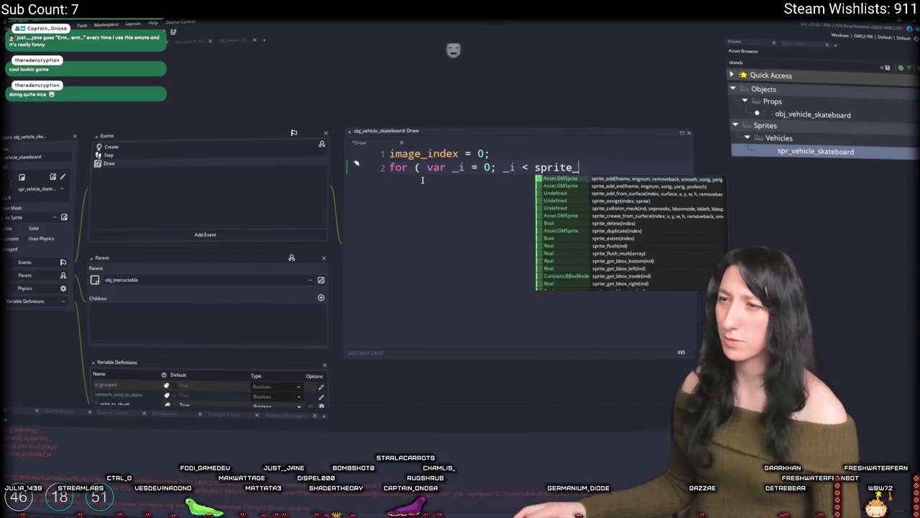
key("BackSpace")
key("BackSpace")
key("BackSpace")
type("image_numb")
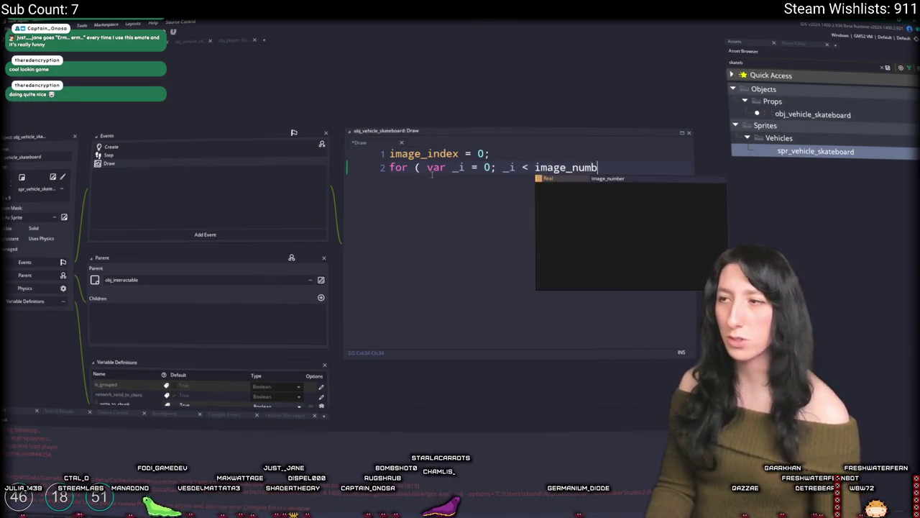
key("Return")
type(";")
type("i; ) {")
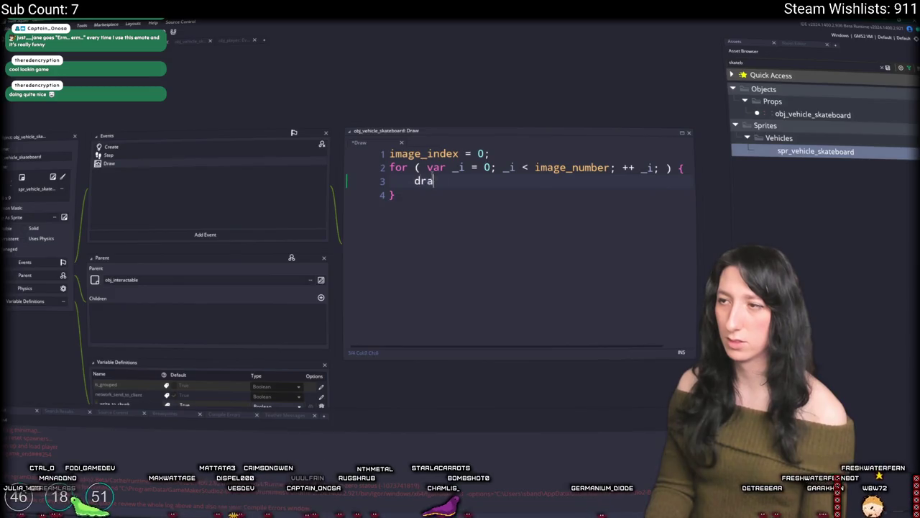
type("w_self();")
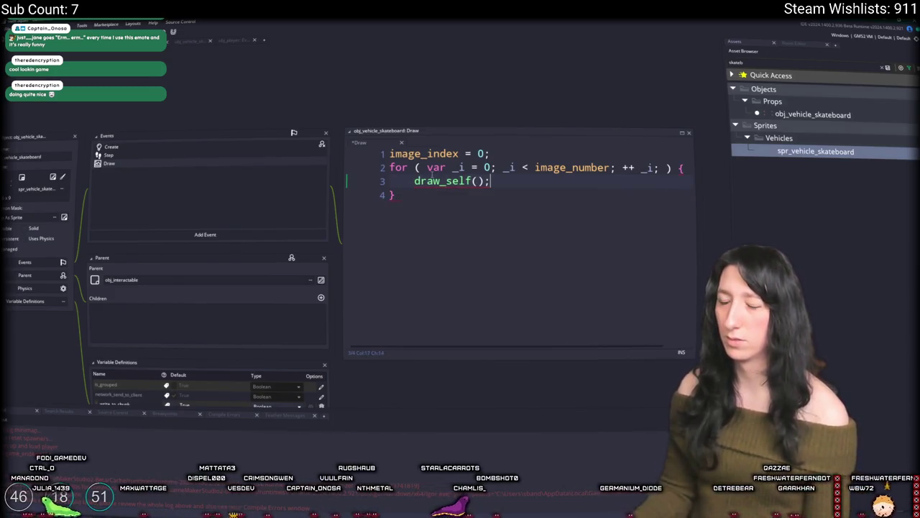
Fix the loop's image_number condition and tidy the lines after image_index = 0
left_click(522, 156)
key("Return")
type("y")
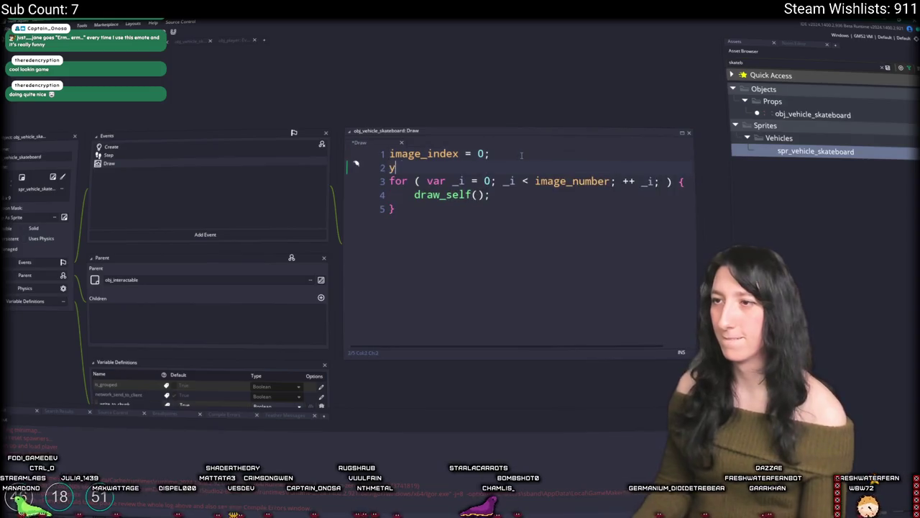
key("BackSpace")
key("BackSpace")
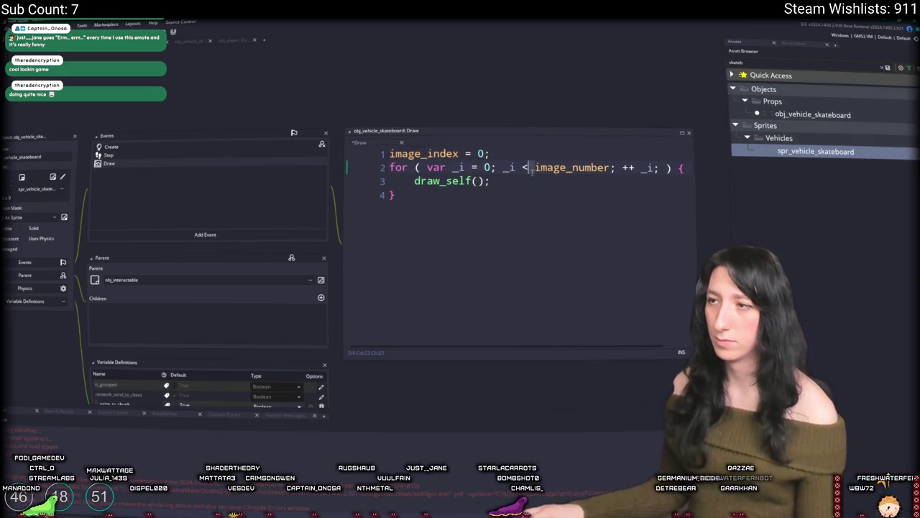
left_click(529, 226)
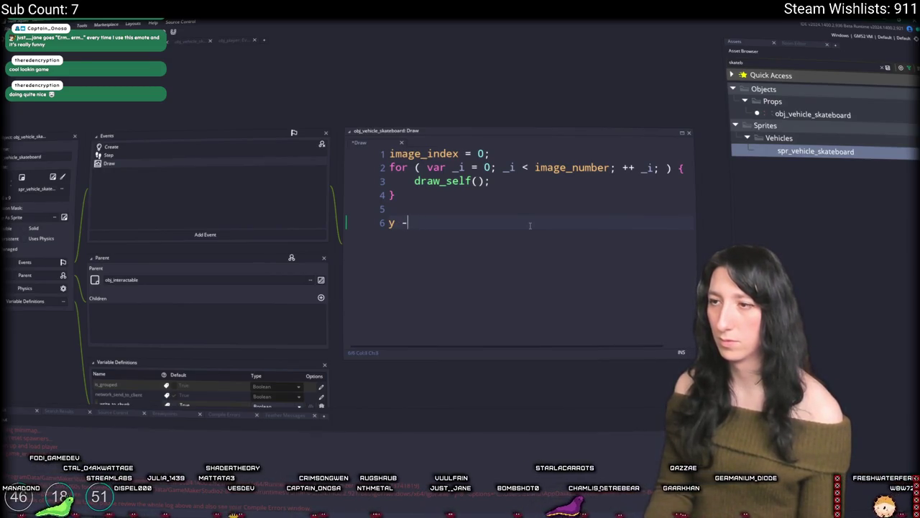
type("image_number;")
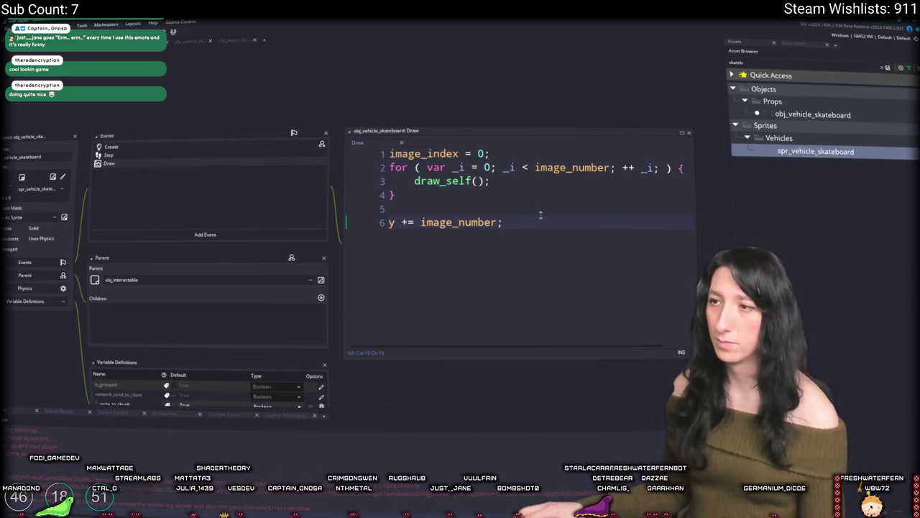
left_click(535, 167)
key("Down")
key("Down")
key("Down")
key("Left")
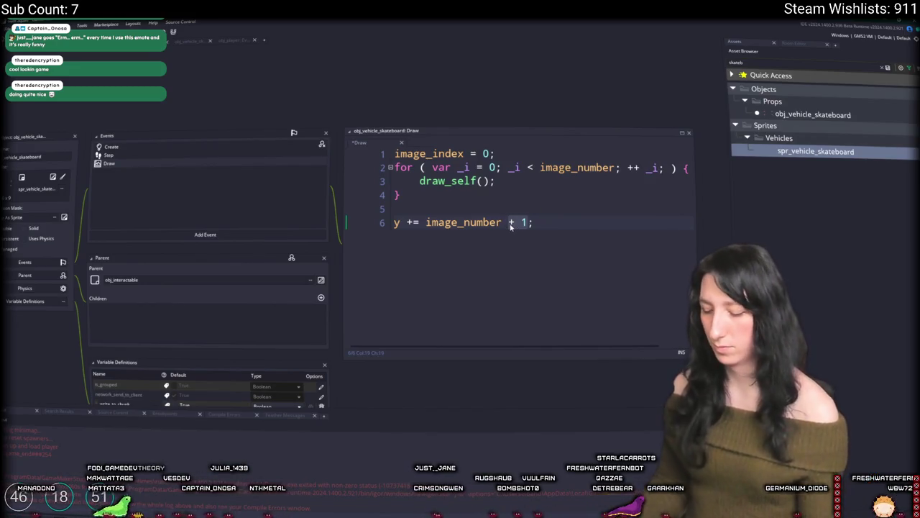
Add image_index++ and y-- after draw_self in the loop, removing an unfinished image_angle line
left_click(540, 168)
left_click(510, 181)
key("Return")
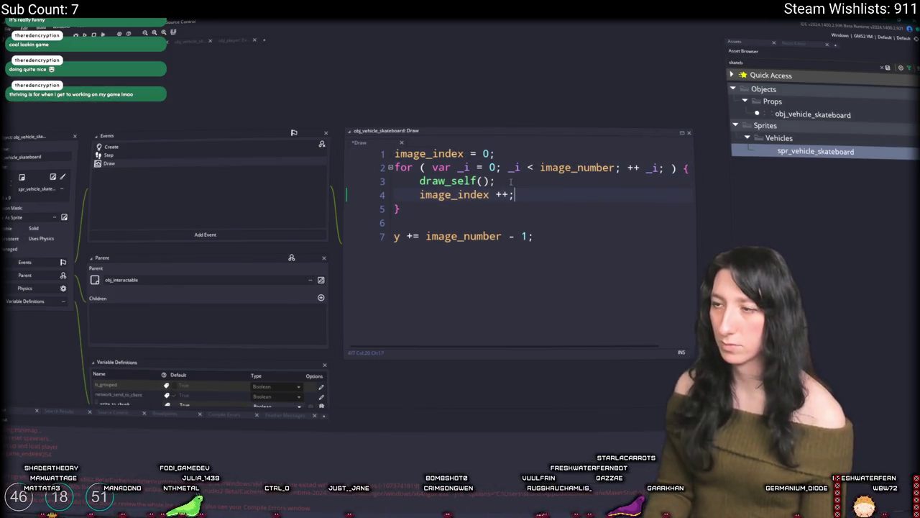
key("Return")
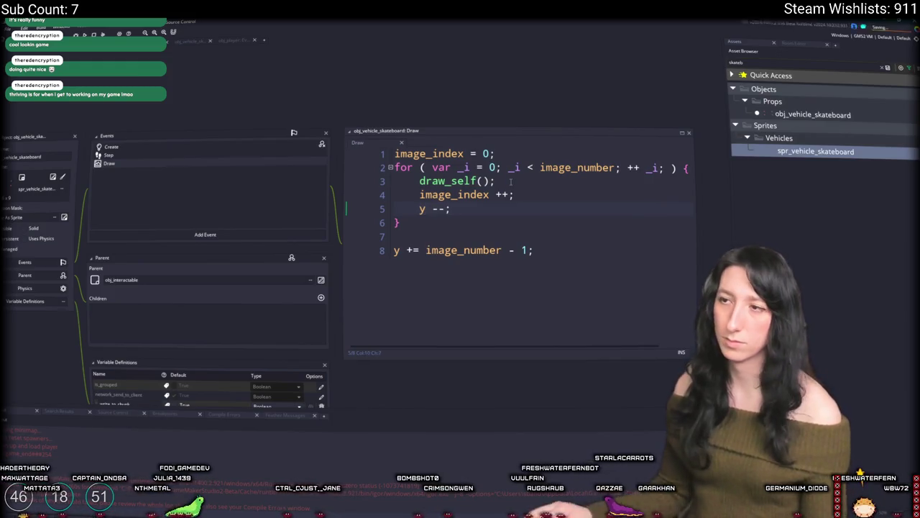
type("y --;")
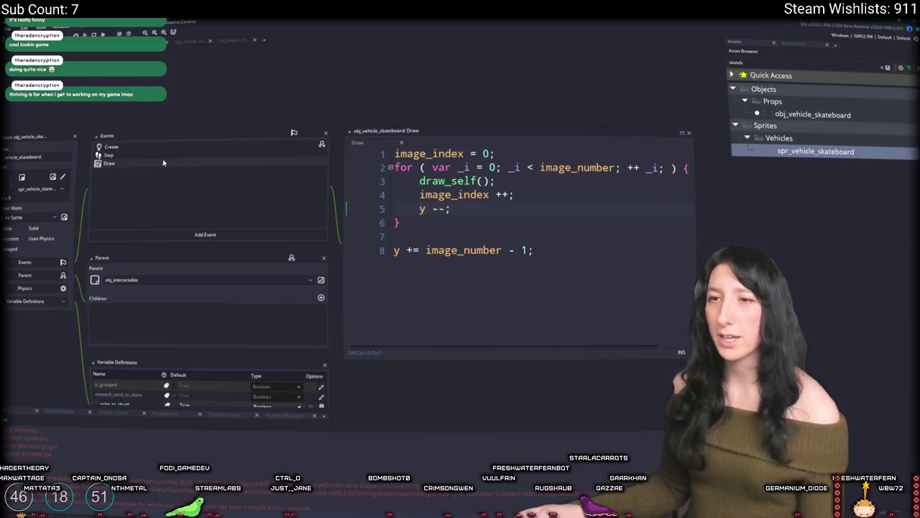
left_click(507, 168)
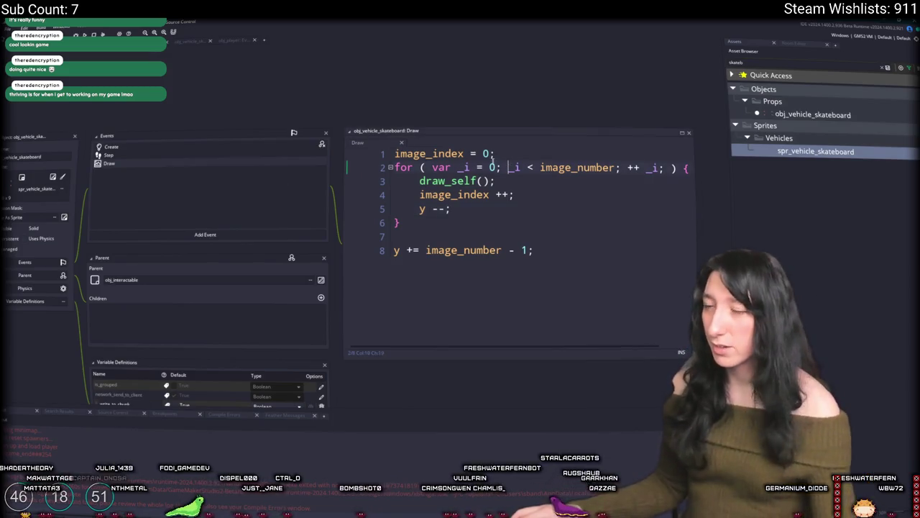
key("Return")
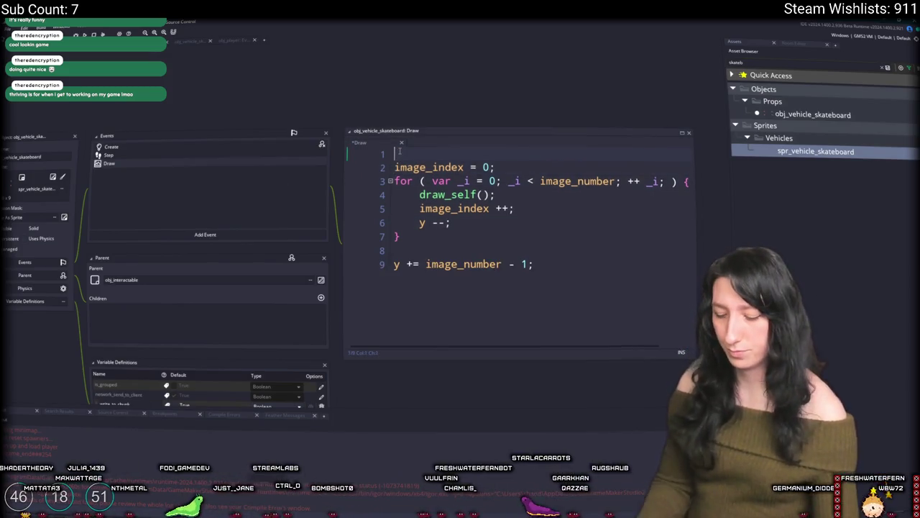
type("image_anglei")
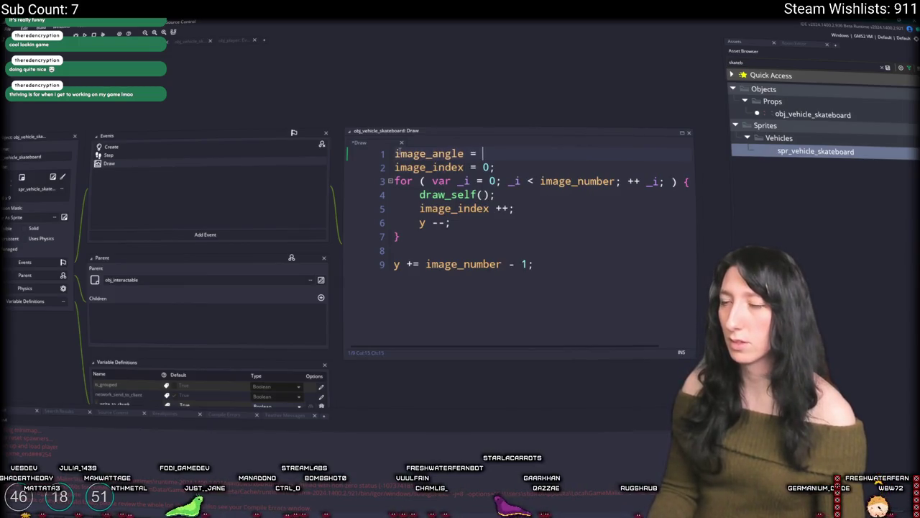
left_click(371, 166)
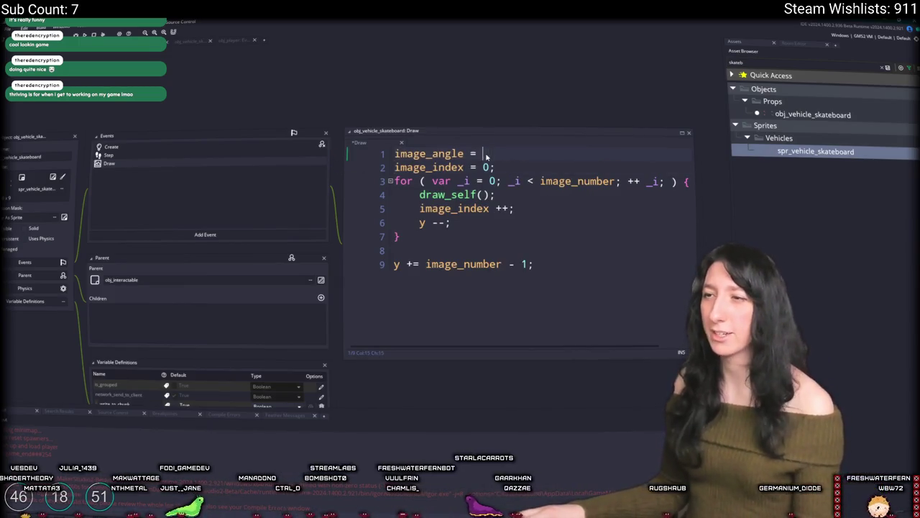
left_click_drag(486, 153, 374, 167)
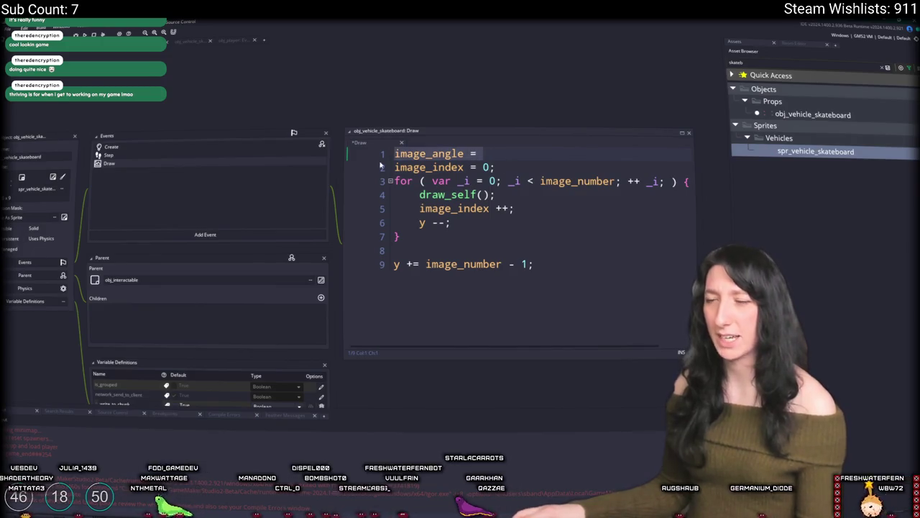
key("BackSpace")
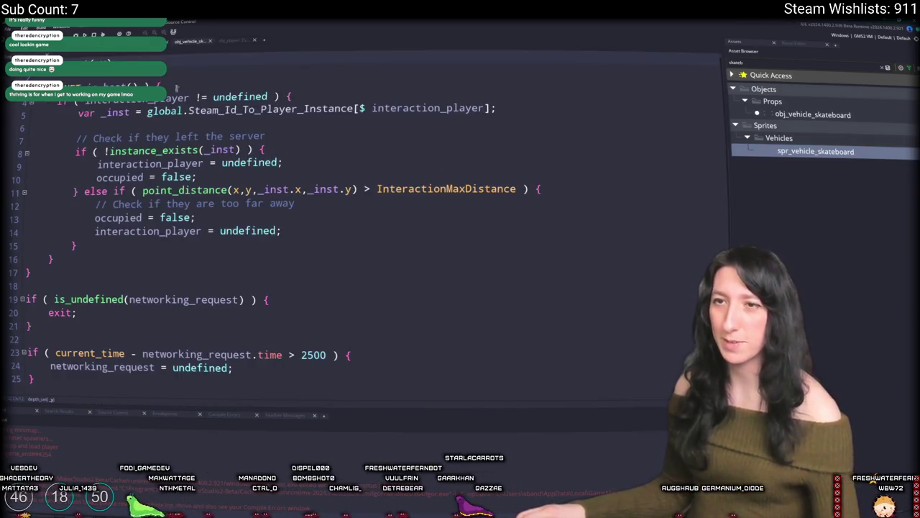
scroll(174, 229, "down", 1)
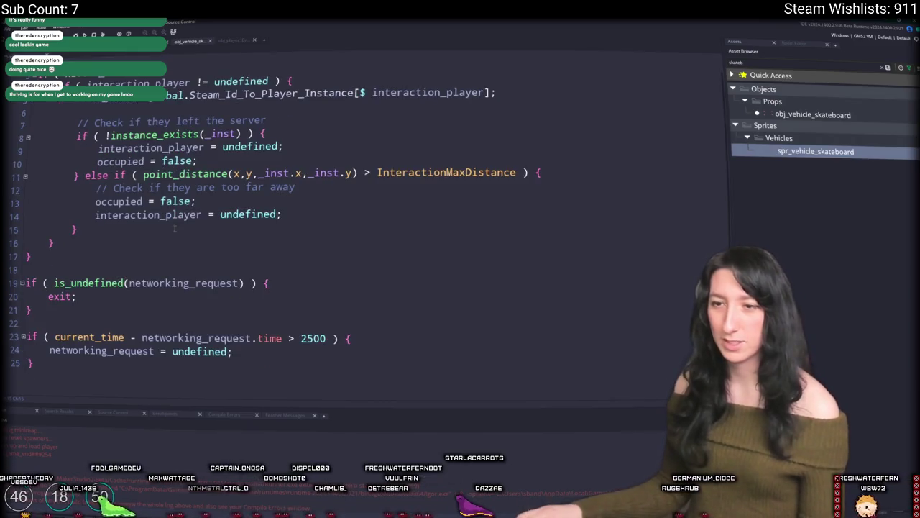
In the skateboard's Step event, start an image_angle assignment after the last block
left_click(20, 53)
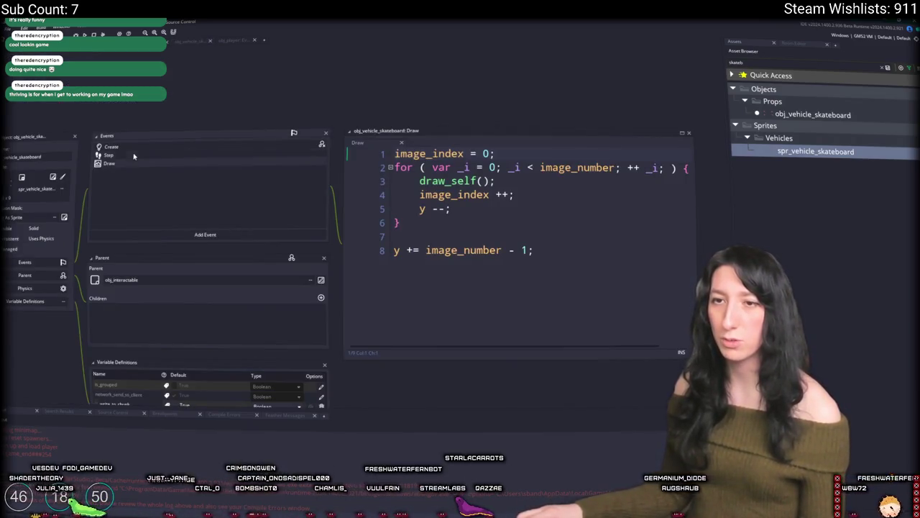
key("ctrl+Tab")
scroll(358, 221, "down", 3)
scroll(358, 220, "down", 10)
scroll(319, 206, "up", 5)
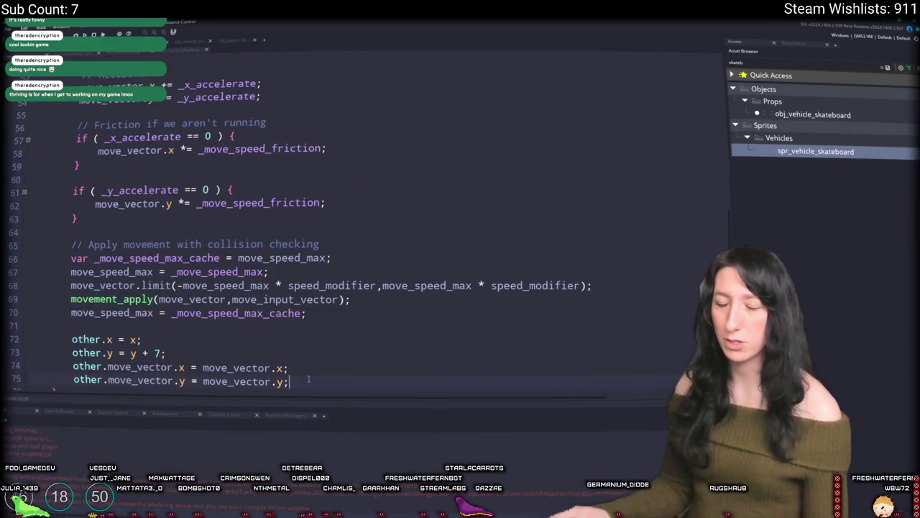
key("Down")
key("Return")
key("Return")
type("image_angle =")
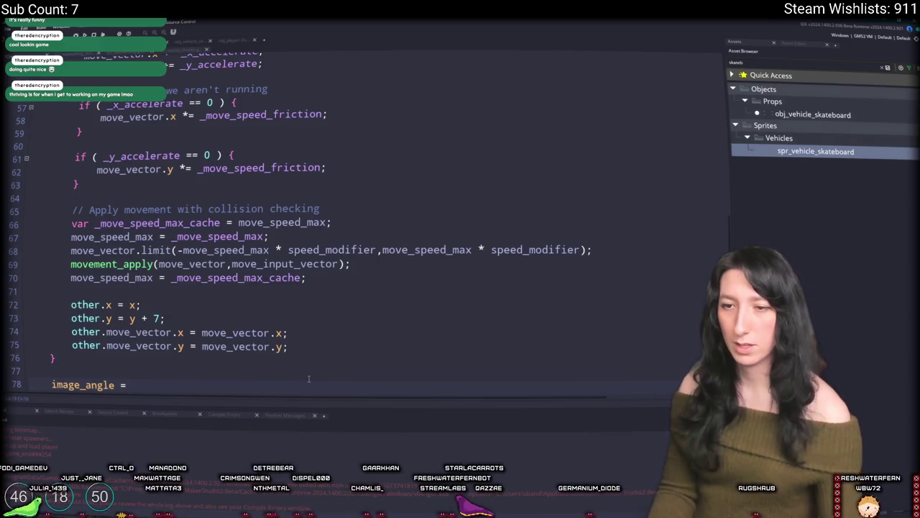
key("BackSpace")
key("BackSpace")
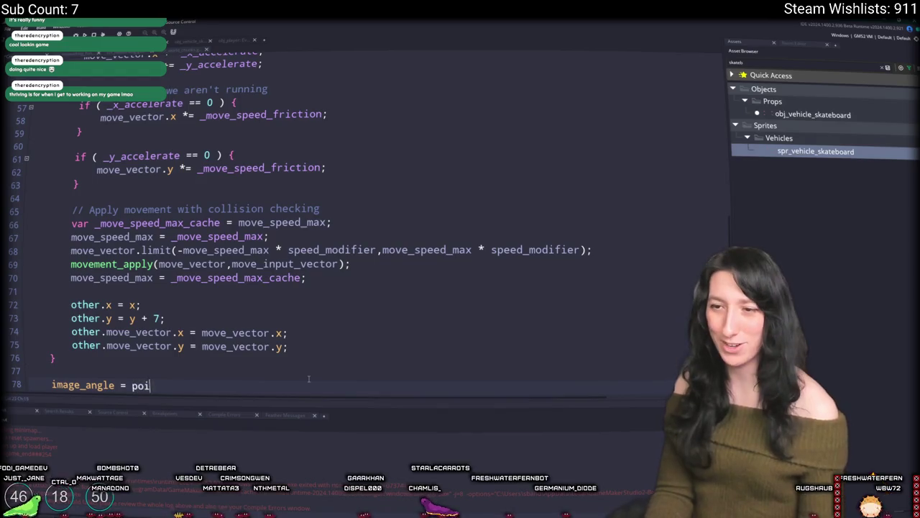
Set image_angle to point_direction(0,0,move_vector.x,move_vector.y) inside a nonzero move_vector if-check
type("nt_direction(")
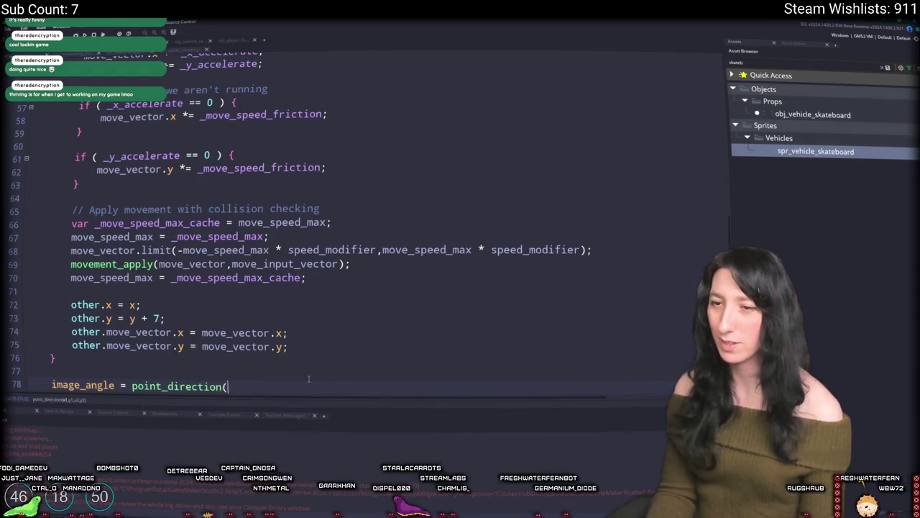
scroll(97, 187, "down", 2)
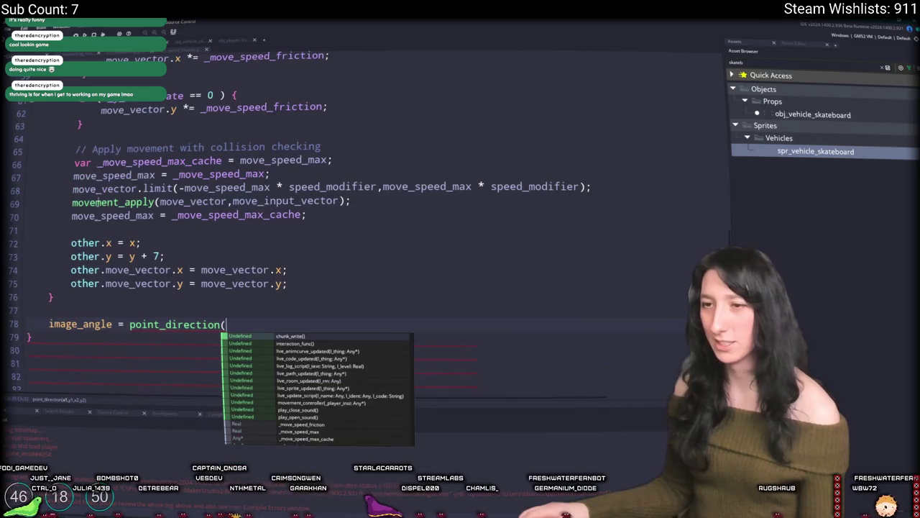
left_click(238, 322)
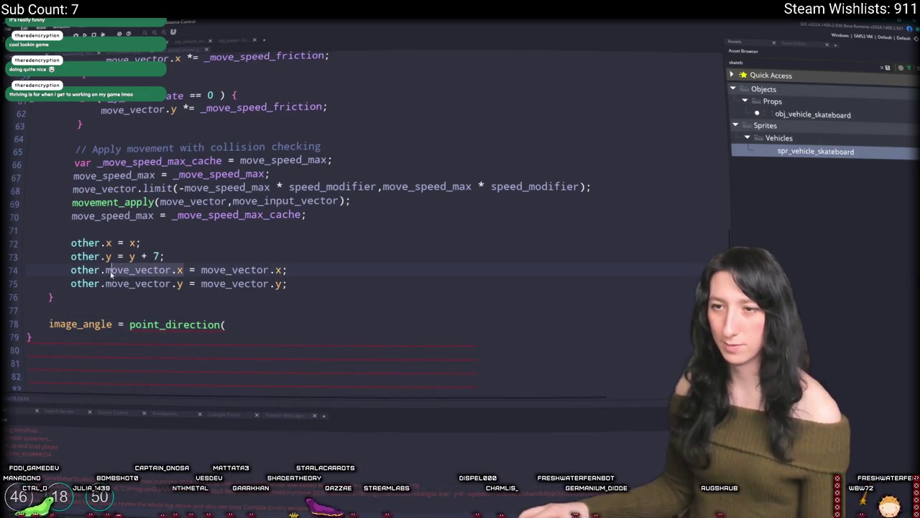
type("0,")
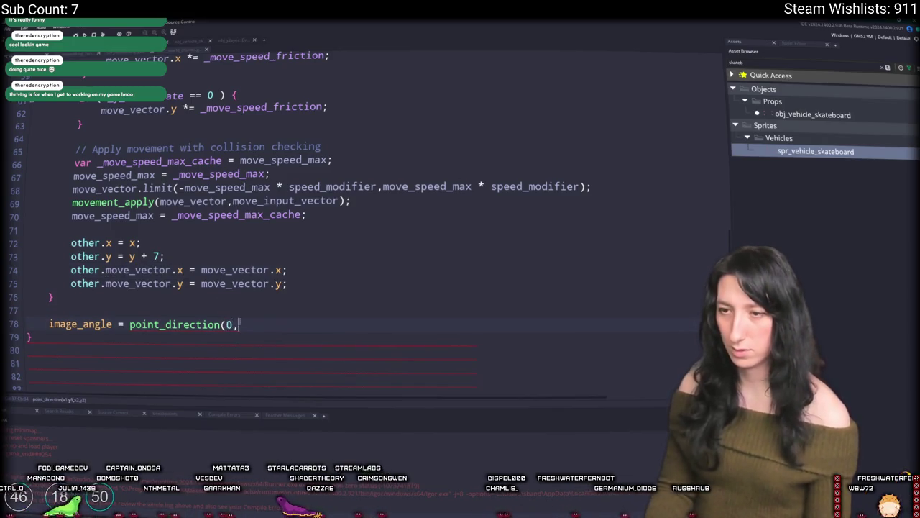
type("0")
key("BackSpace")
key("BackSpace")
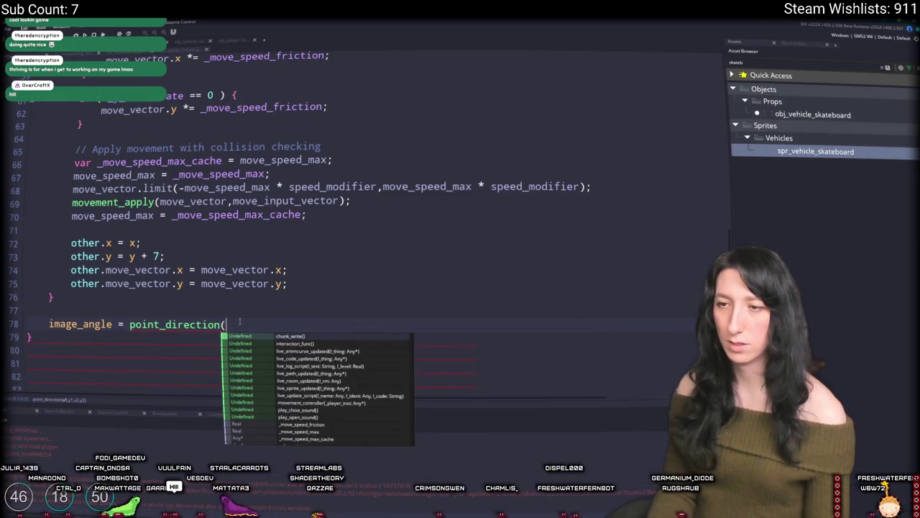
type("0,0,move_vector.x,move_vector.x")
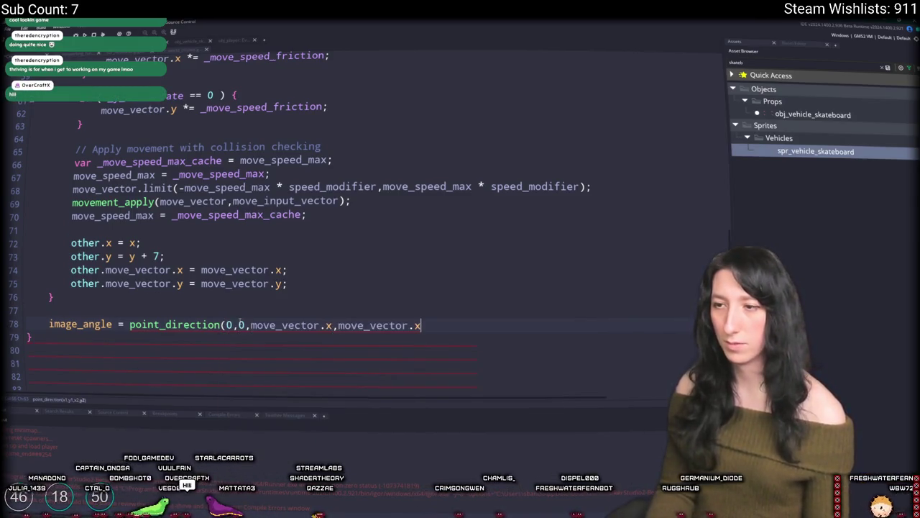
key("BackSpace")
type("y);")
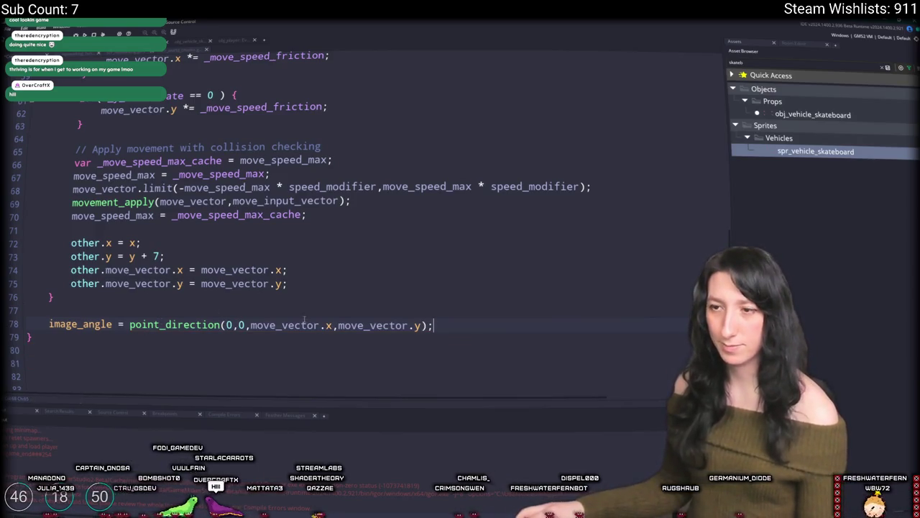
left_click_drag(331, 325, 251, 325)
left_click(250, 310)
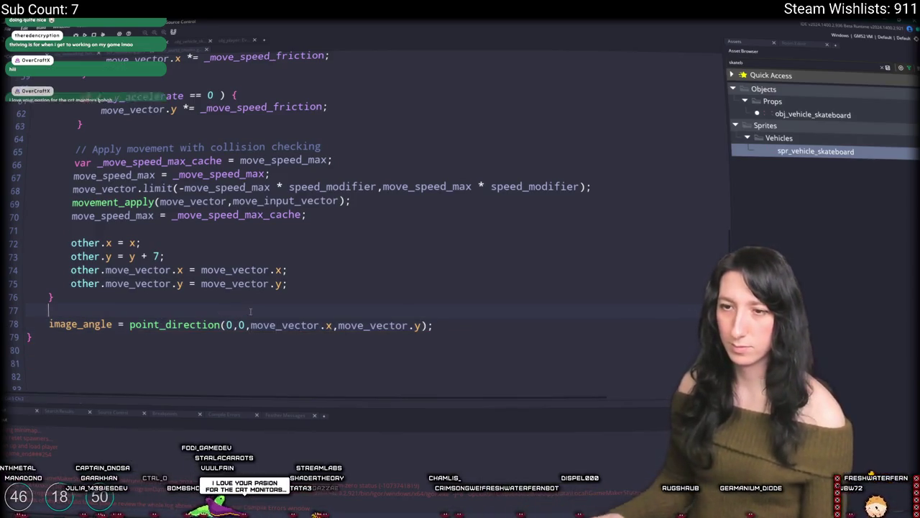
key("Return")
type("!= 0 && move_vector.y != 0 ) {")
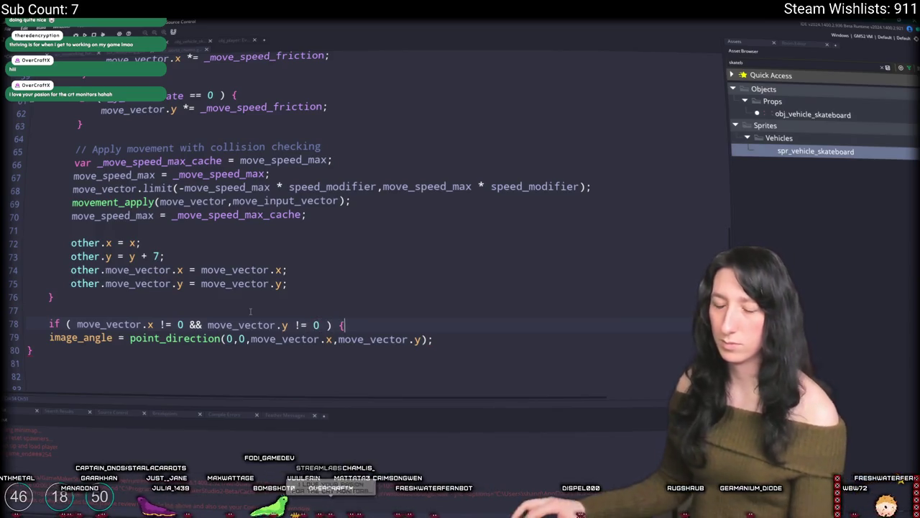
Close the if block and indent the image_angle assignment inside it
left_click(432, 338)
key("Return")
type("}")
left_click(49, 337)
key("Tab")
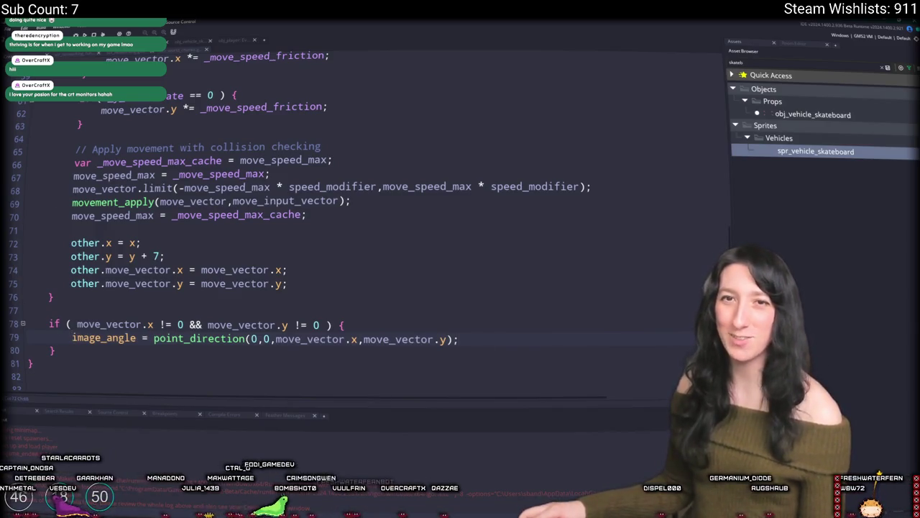
Wrap the rotation in math_lerp_angle(image_angle, point_direction(...), 0.1) and run a test build
type("math_lerp_angl")
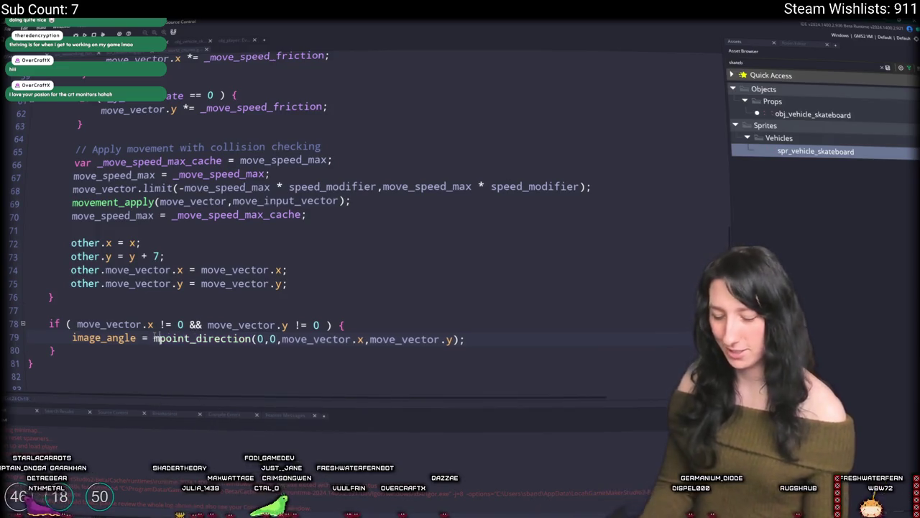
type("e(")
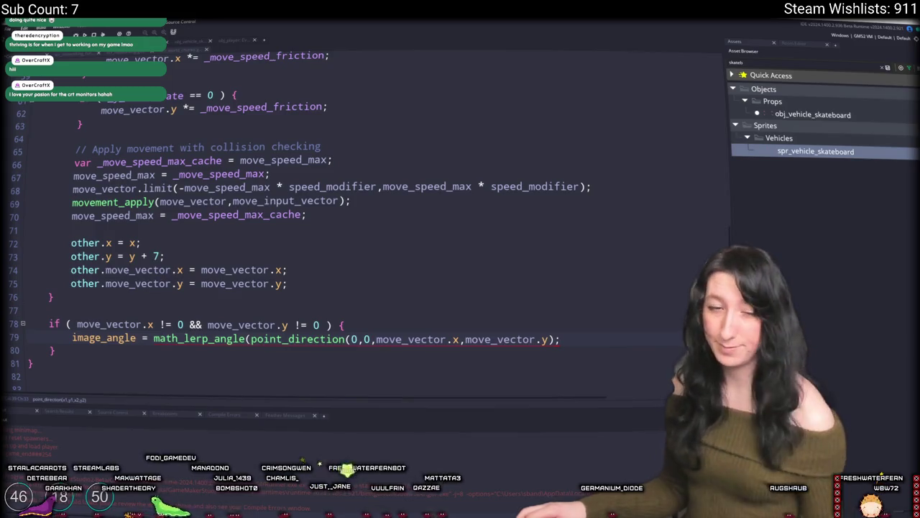
key("F1")
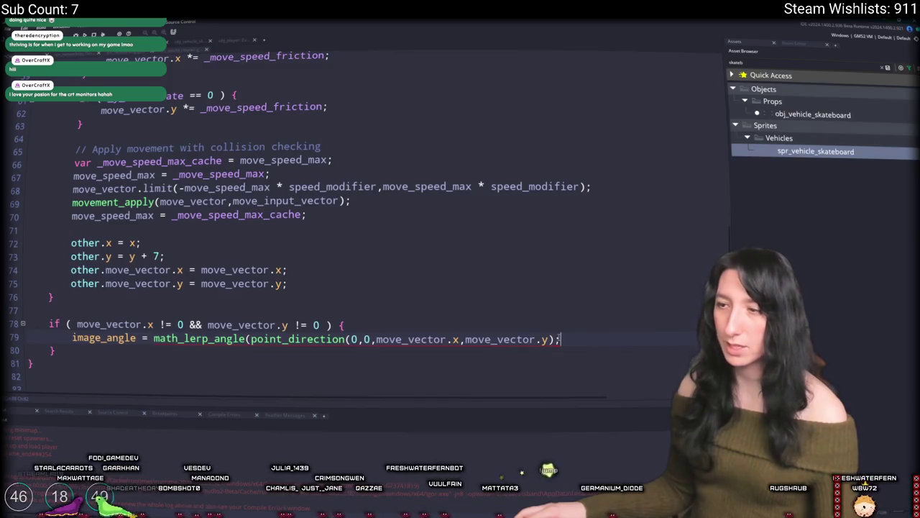
key("Left")
double_click(115, 339)
key("ctrl+c")
left_click(250, 339)
key("ctrl+v")
type(",")
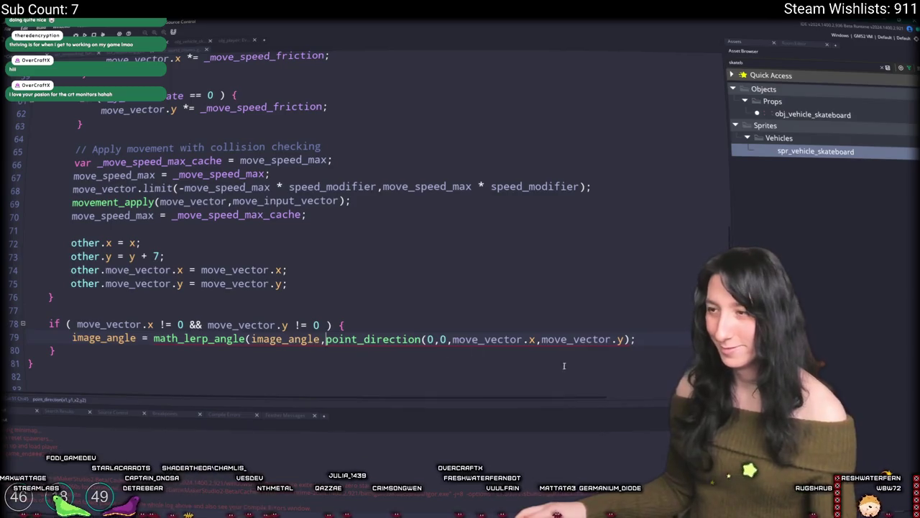
left_click(630, 338)
type(",0.1")
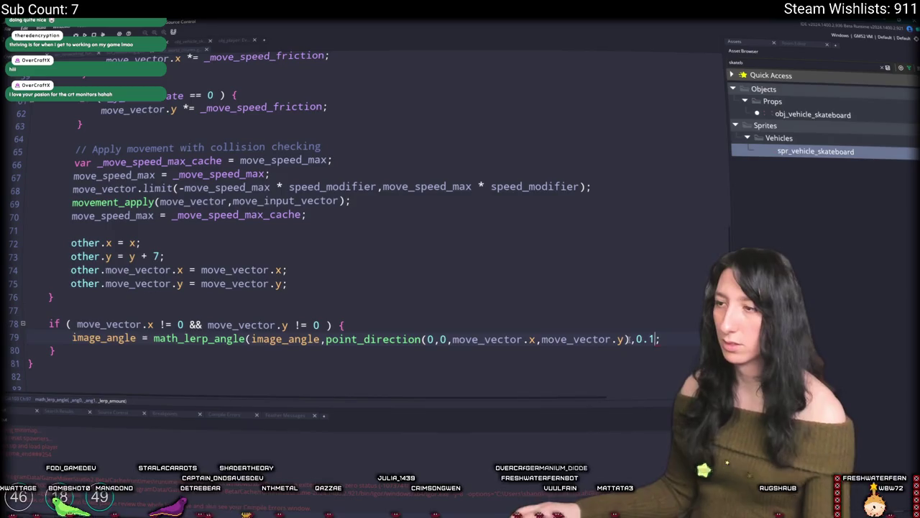
key("F5")
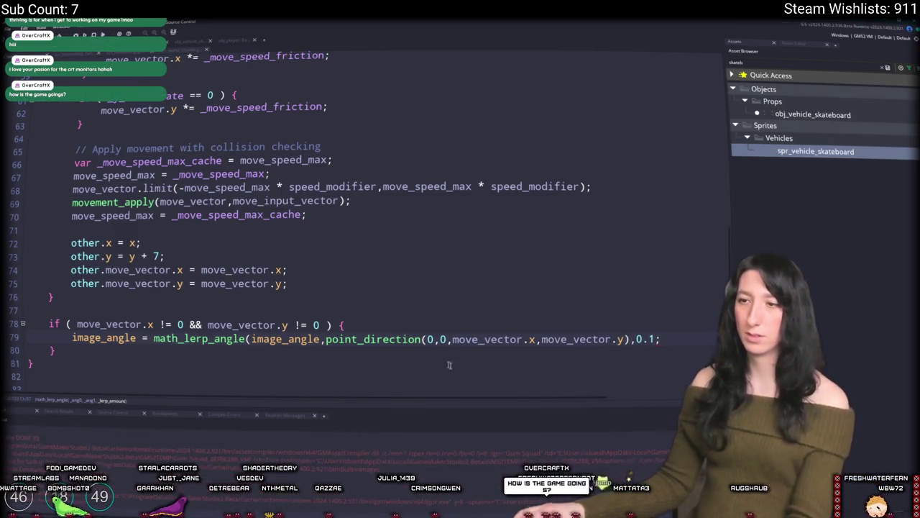
left_click_drag(632, 339, 325, 339)
Add var _lerp_speed = point_distance(0,0,move_vector.x,move_vector.y) / 15 inside the if block
left_click(348, 339)
left_click(358, 325)
key("Return")
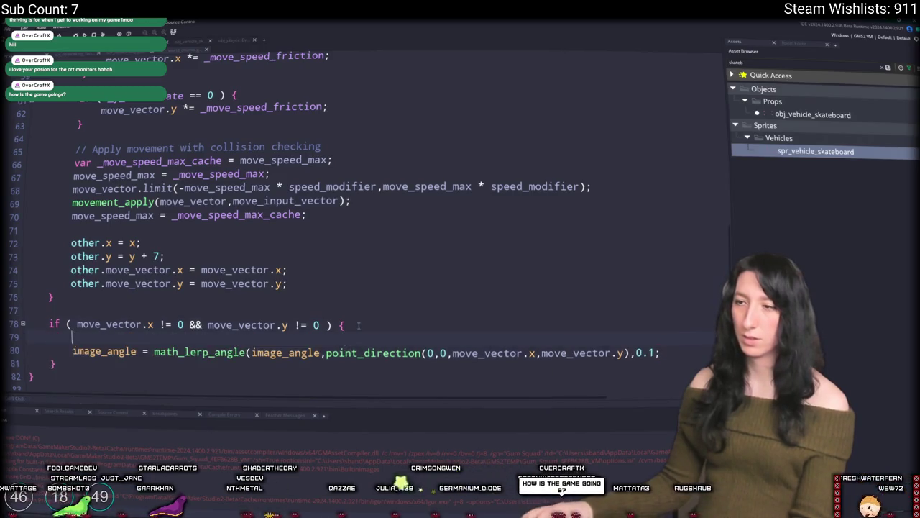
type("var_lerp_speed = point_distance(")
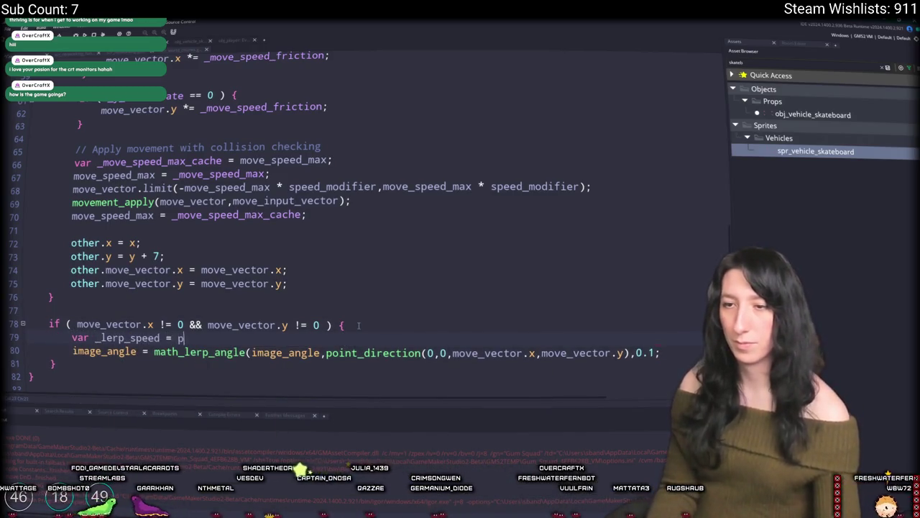
key("ctrl+v")
type(")")
key("BackSpace")
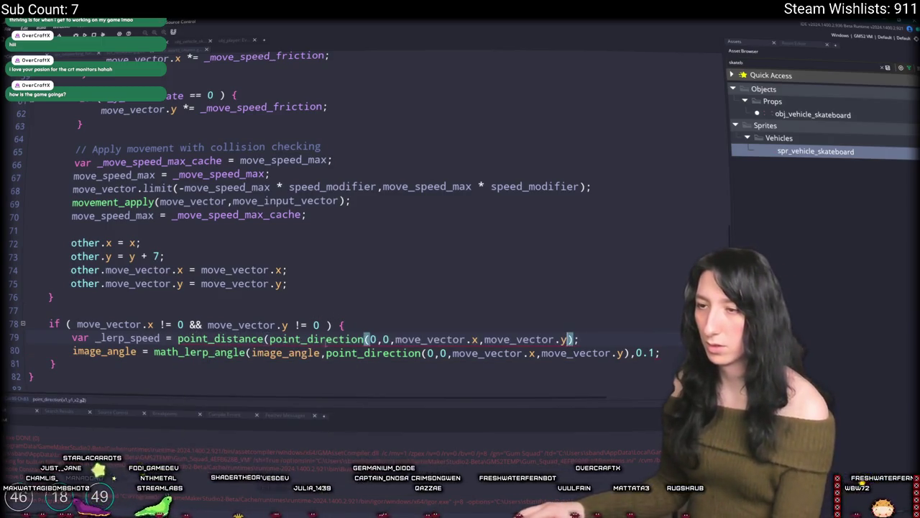
left_click(273, 341)
key("ctrl+shift+Right")
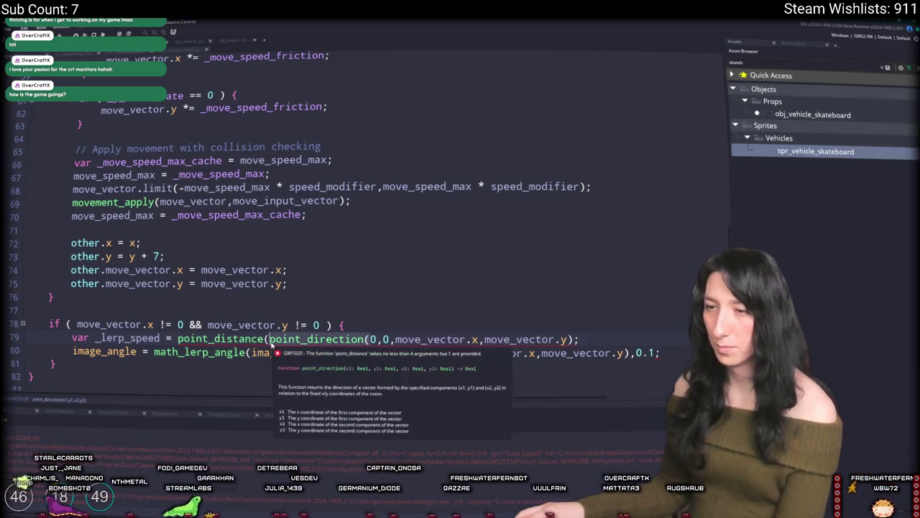
key("Delete")
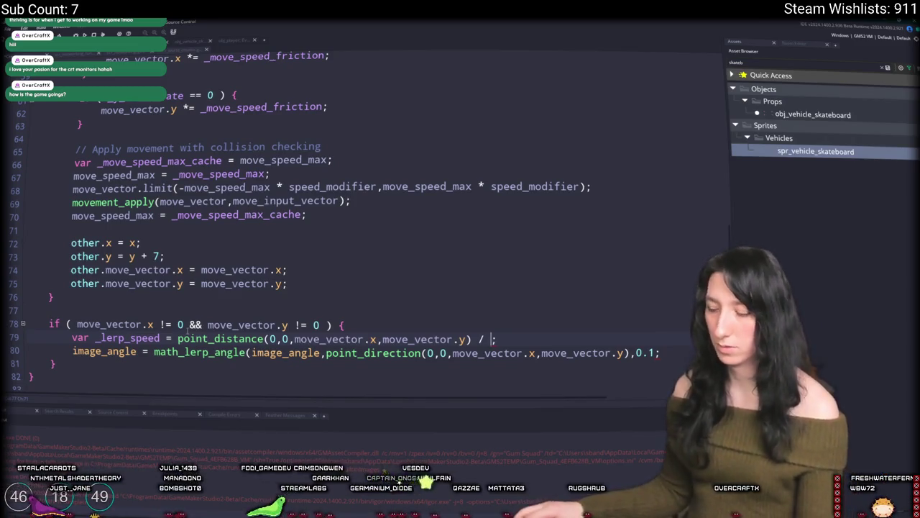
type("15")
Replace the fixed 0.1 in math_lerp_angle with _lerp_speed and run the game
double_click(117, 338)
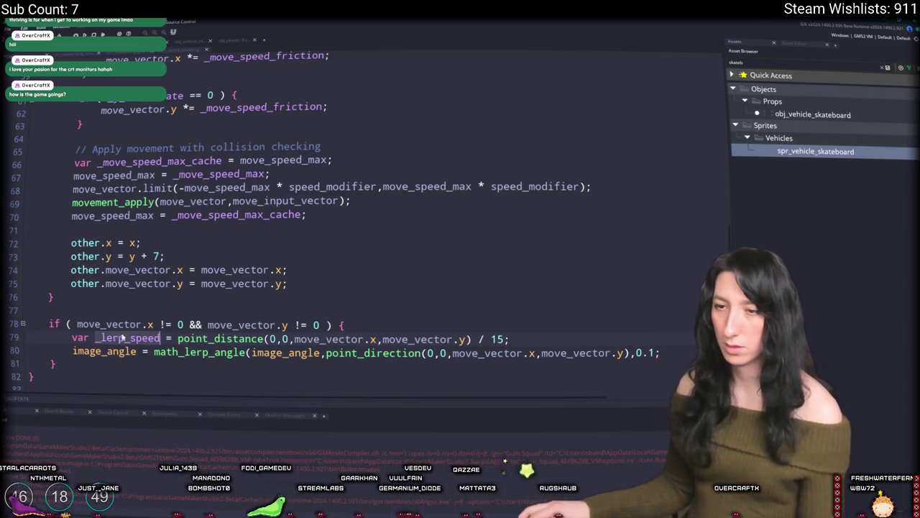
left_click(640, 352)
double_click(642, 352)
key("ctrl+v")
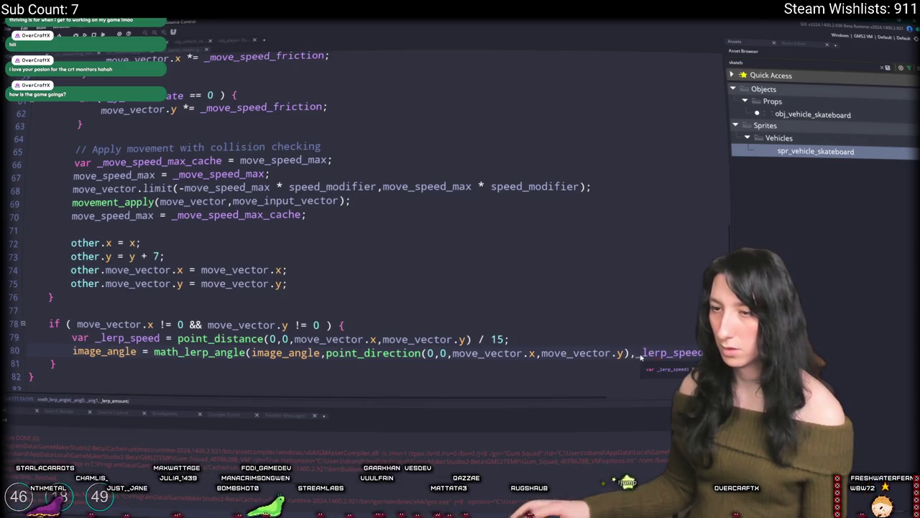
key("F5")
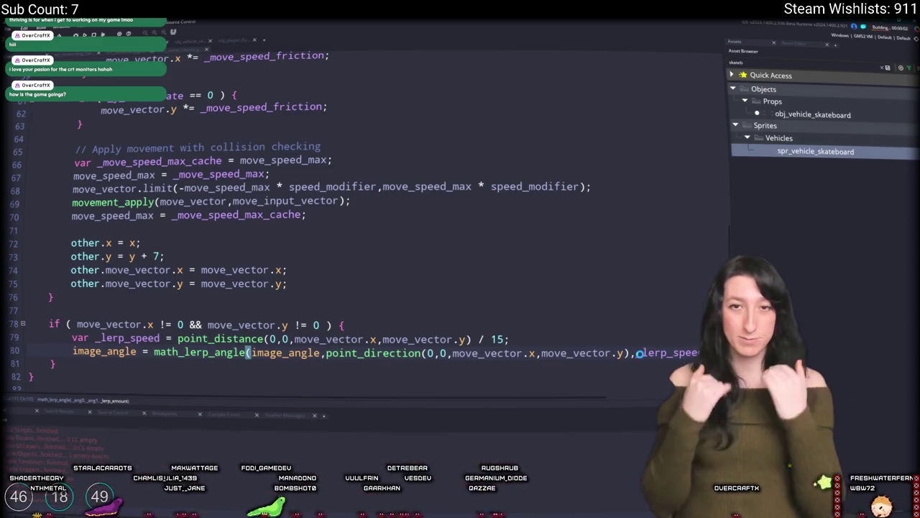
Load the MildObject world and create a lobby to enter it
scroll(286, 66, "up", 1)
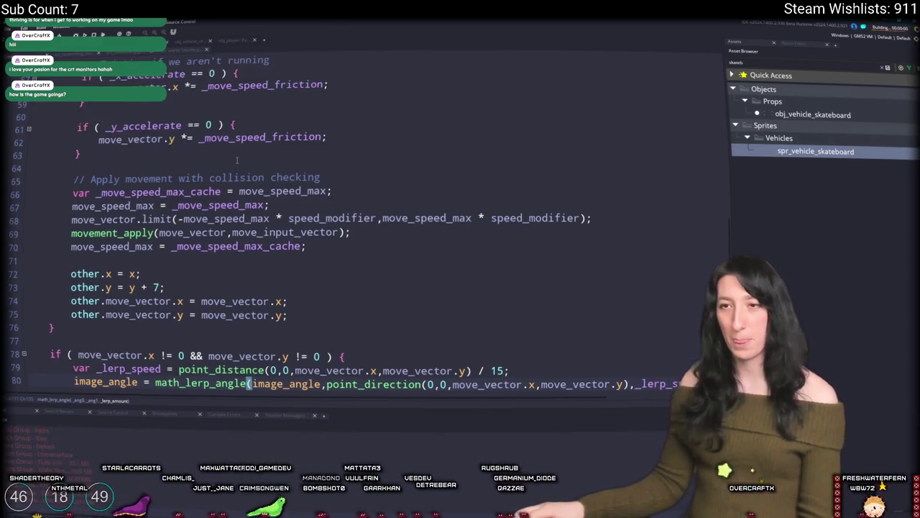
scroll(237, 180, "down", 2)
scroll(231, 213, "up", 1)
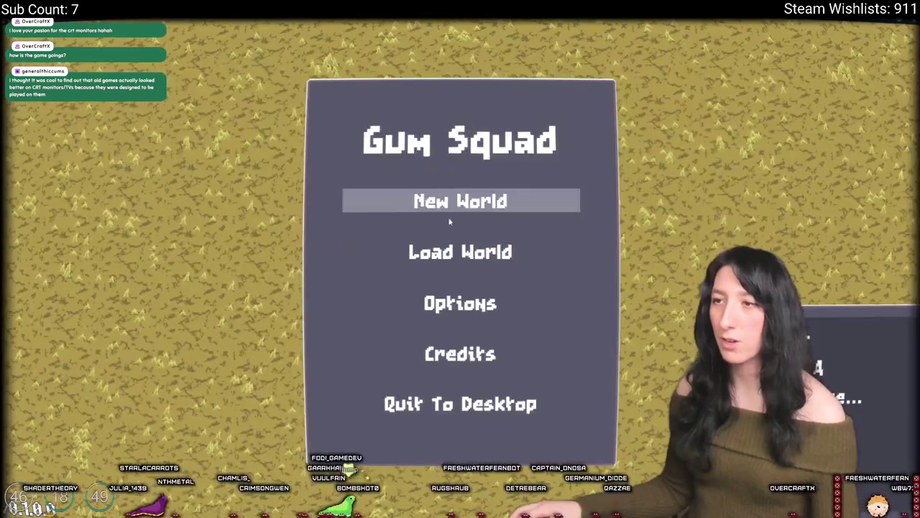
left_click(447, 245)
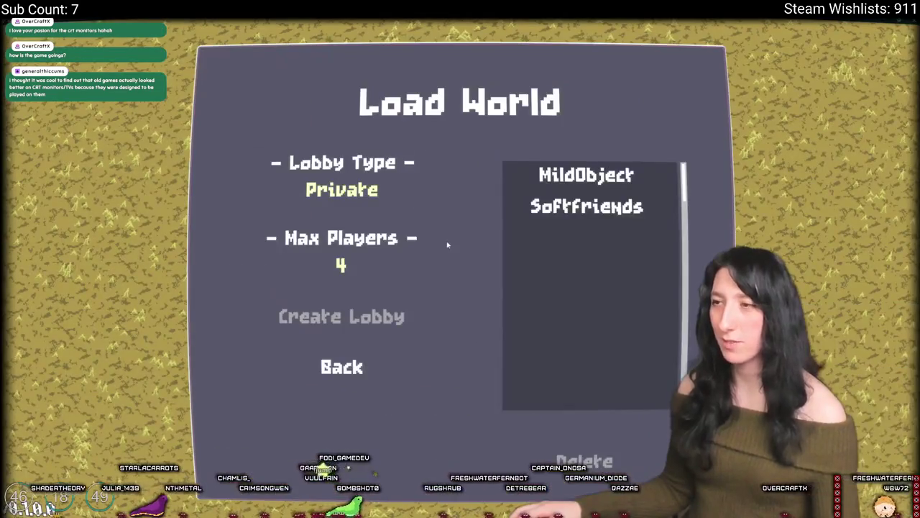
left_click(586, 175)
left_click(381, 320)
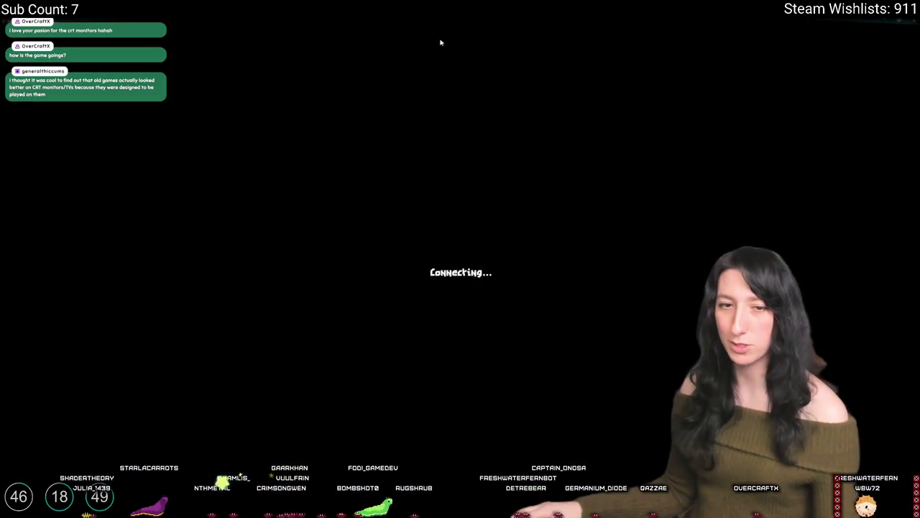
Ride the skateboard around with WASD to check its turning, then quit the game
key("w")
key("d")
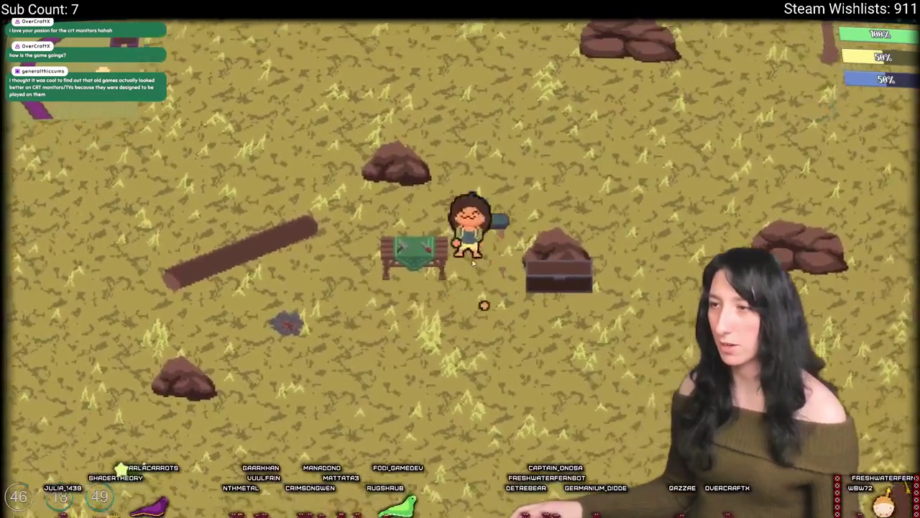
key("w")
key("d")
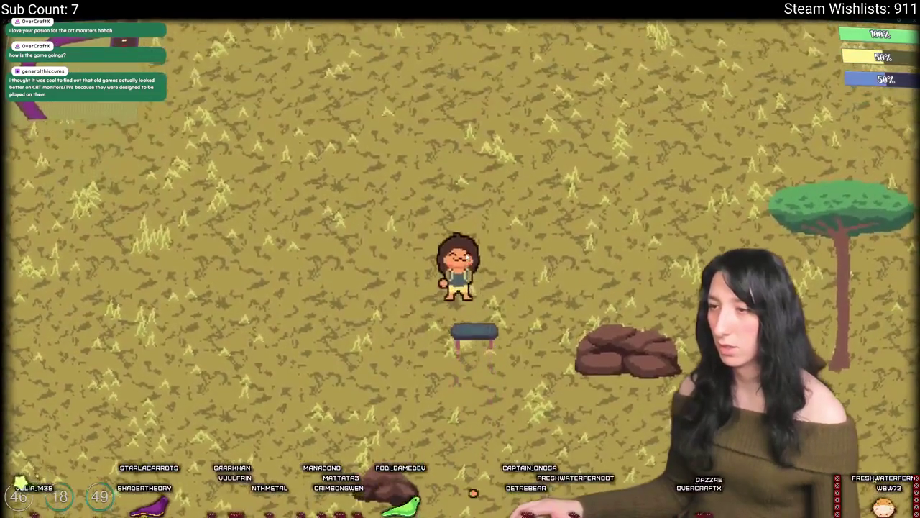
key("s")
key("d")
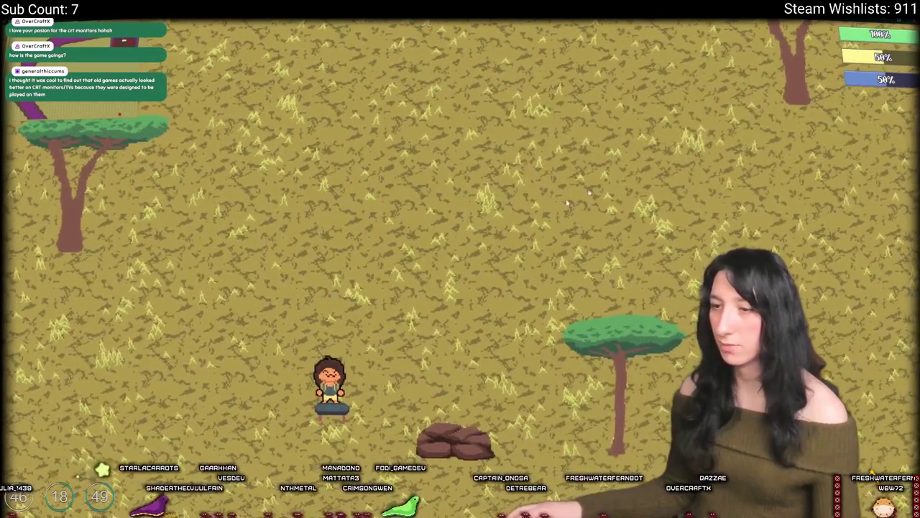
key("Escape")
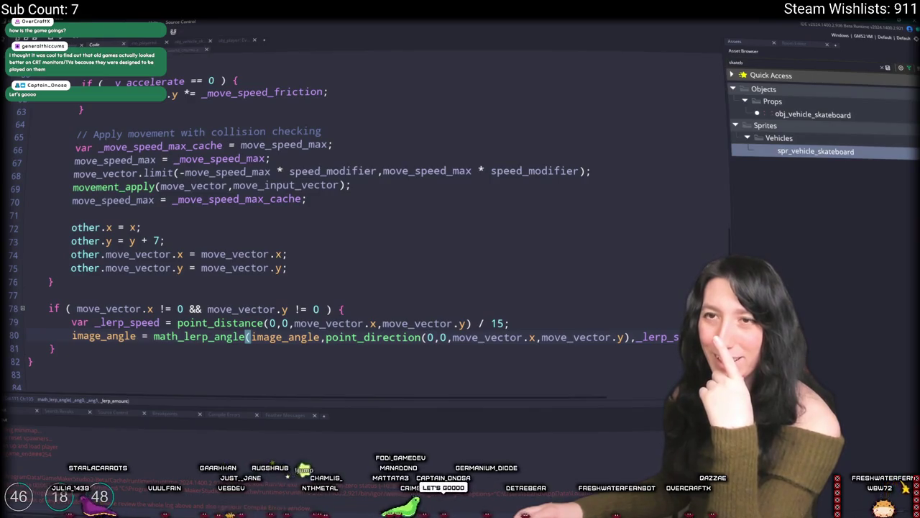
In Draw, add var _height_mod = 0.3 and change the loop offset to y -= 1 * _height_mod
key("ctrl+Tab")
key("ctrl+Tab")
key("ctrl+Tab")
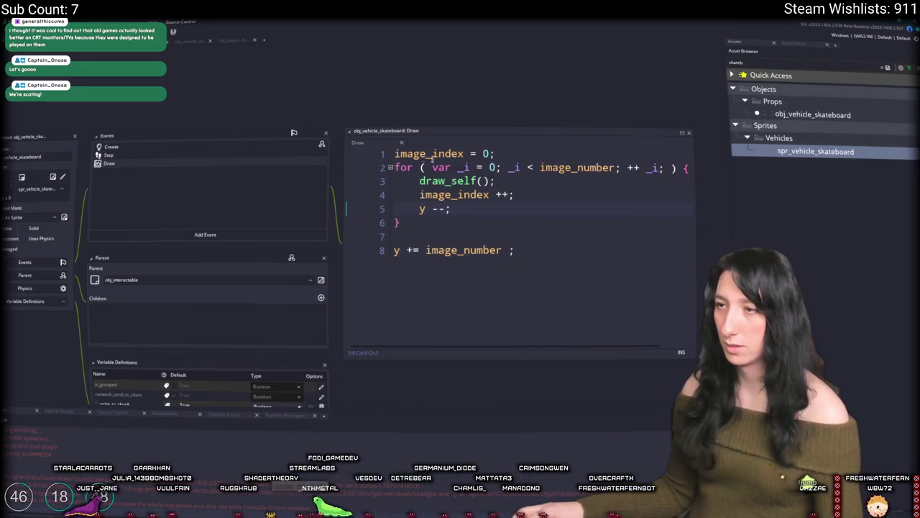
key("Return")
type("vare _")
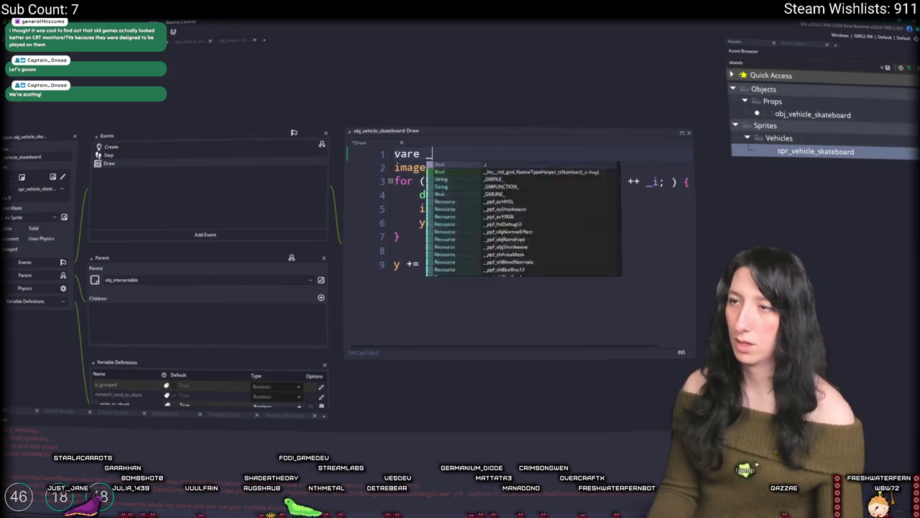
type("height_modk")
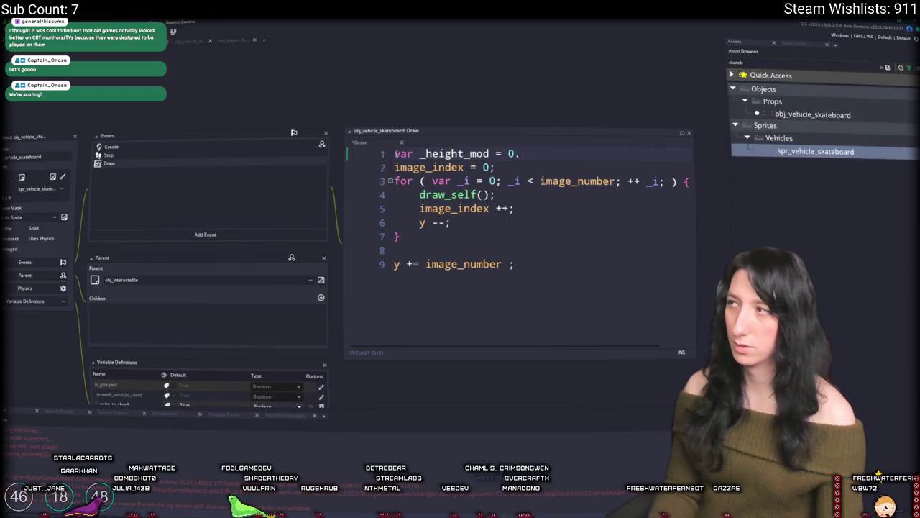
left_click(435, 224)
key("Delete")
key("Delete")
type("+= _height_mod")
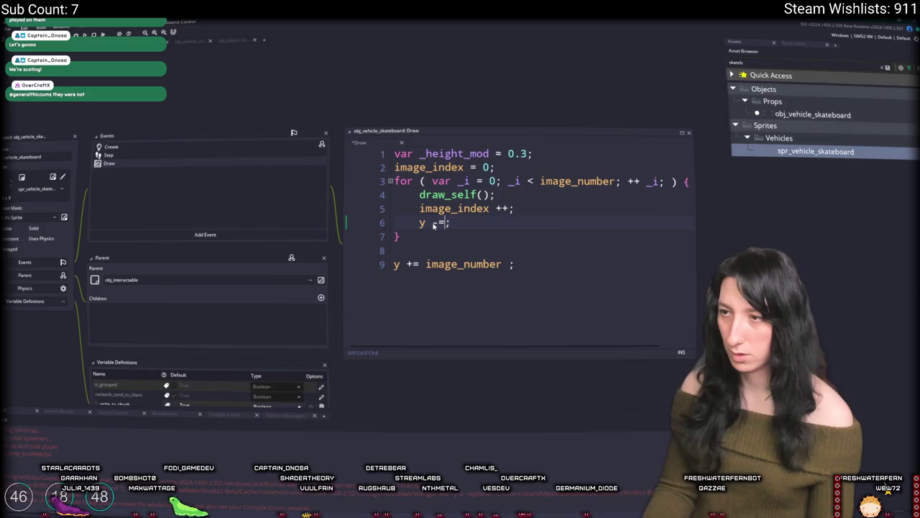
left_click(452, 223)
type("1 * _height_mod")
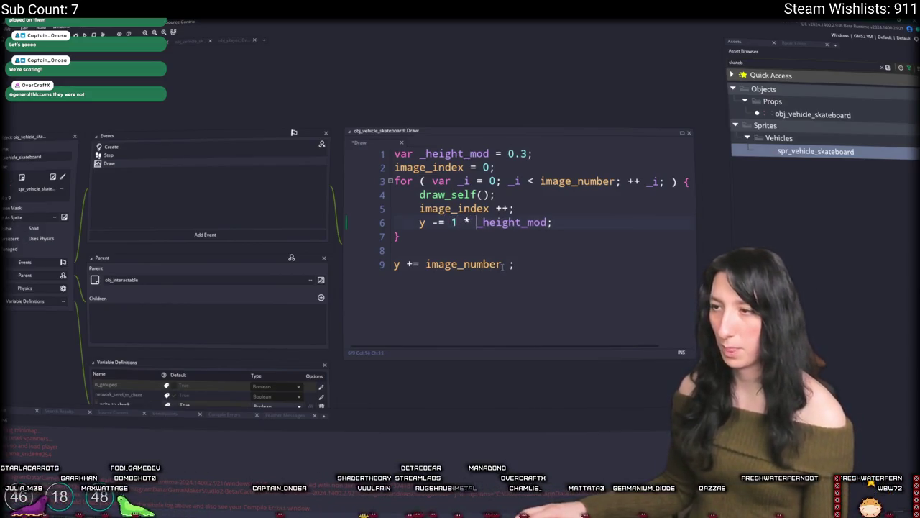
type("* _height_mod")
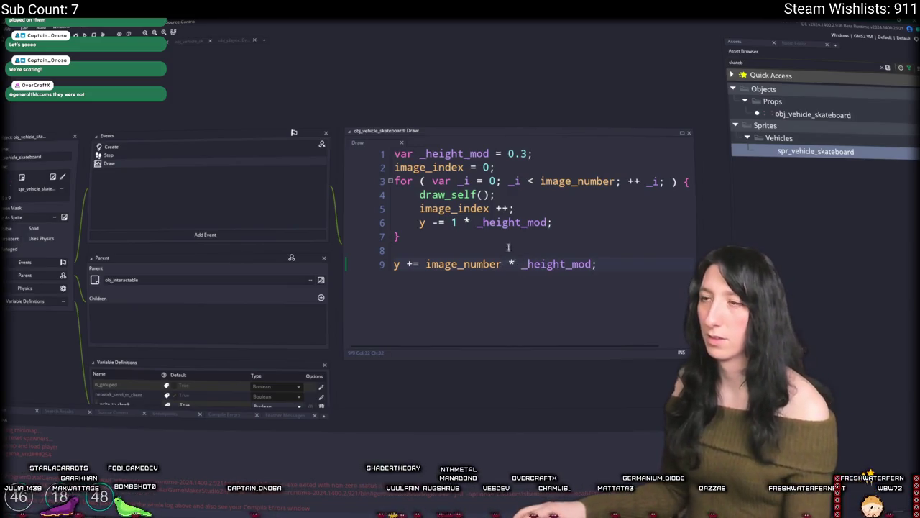
Store var _y = y before the loop, restore y = _y after it, and rerun
left_click(548, 153)
key("Return")
type("var _")
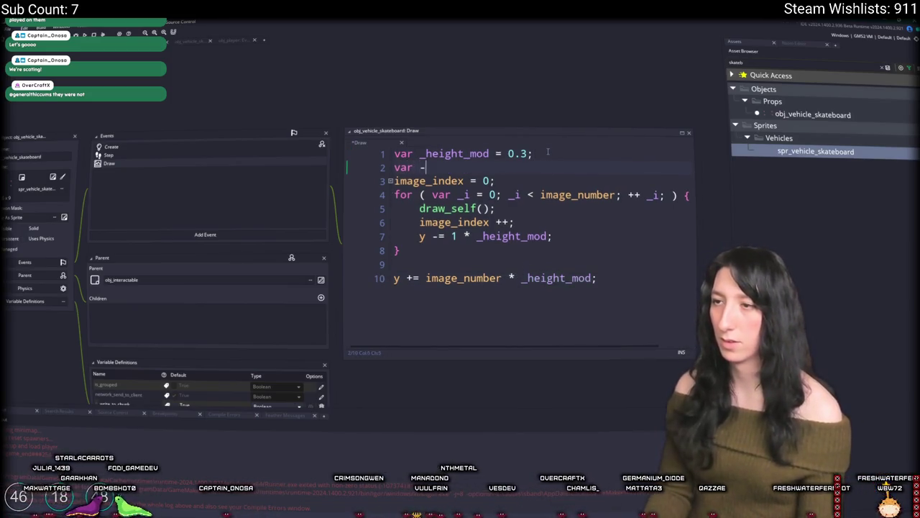
type("y = y;")
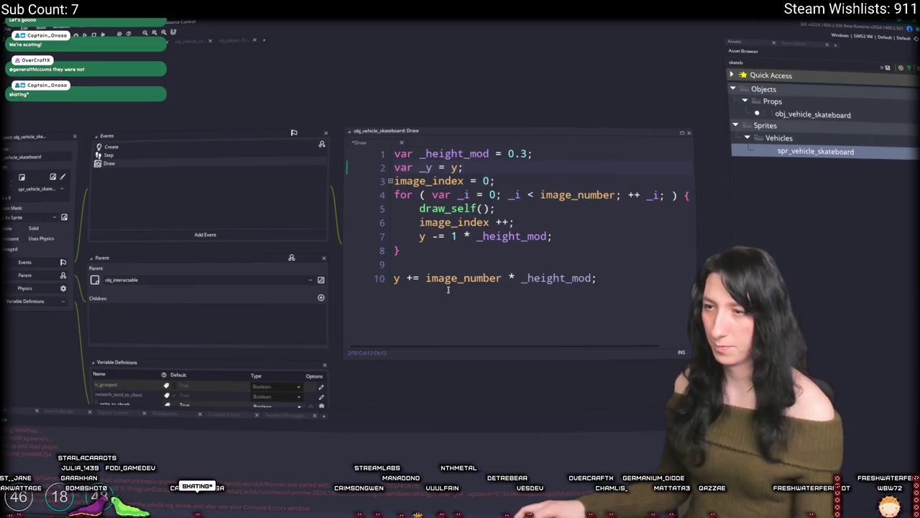
left_click(407, 278)
type("= _y;")
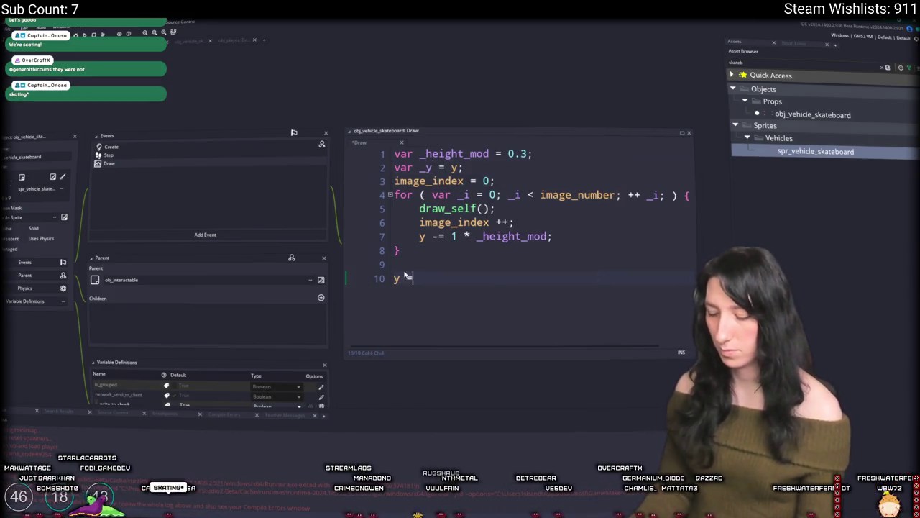
key("F5")
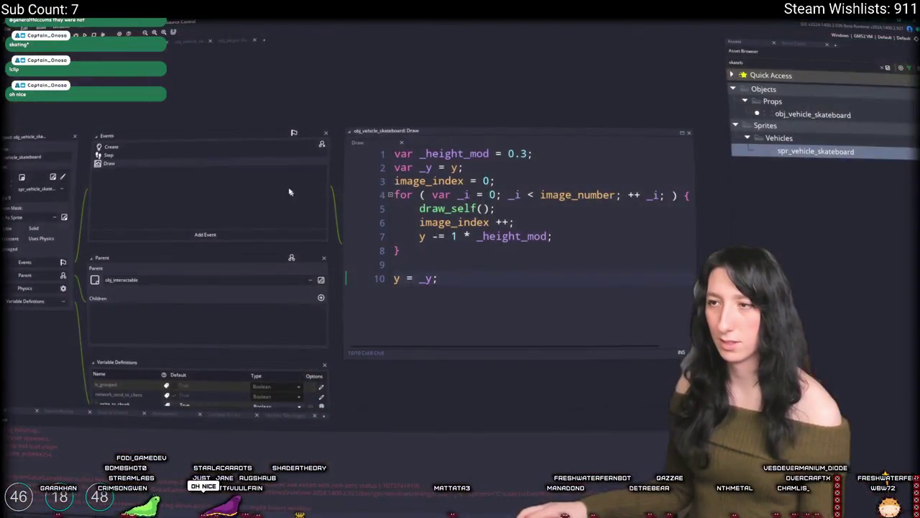
double_click(171, 153)
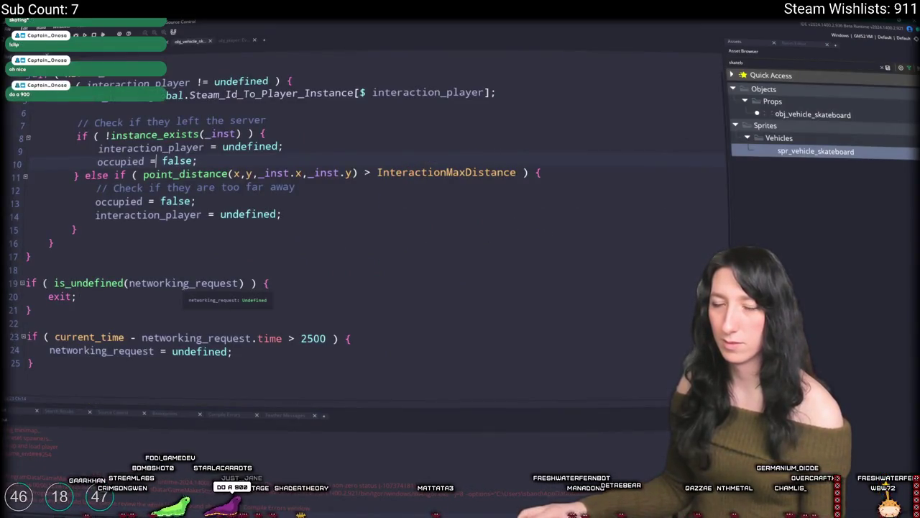
Launch a fresh build from the toolbar Run button to test the skateboard
scroll(89, 125, "up", 1)
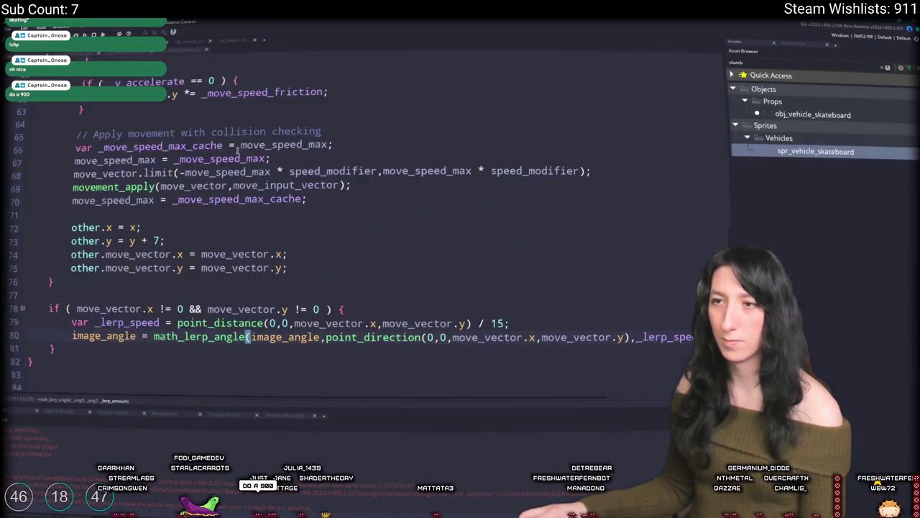
left_click(155, 165)
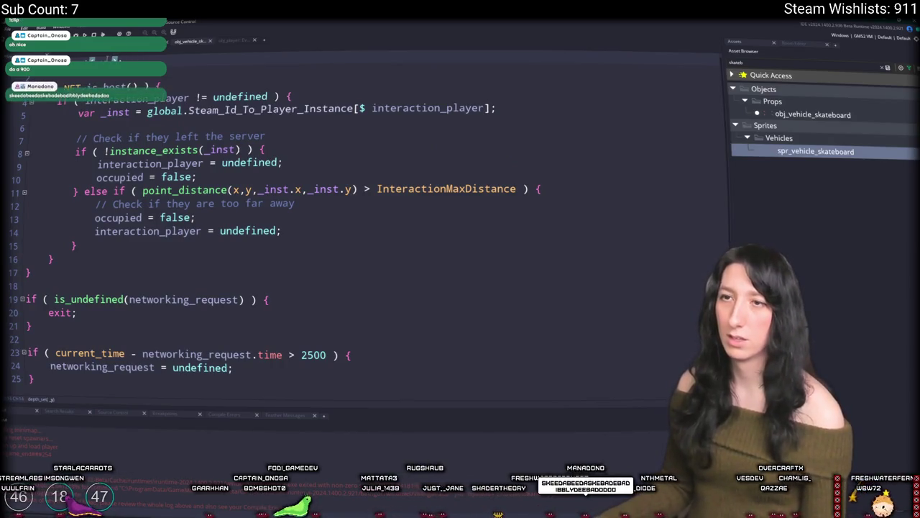
left_click(127, 59)
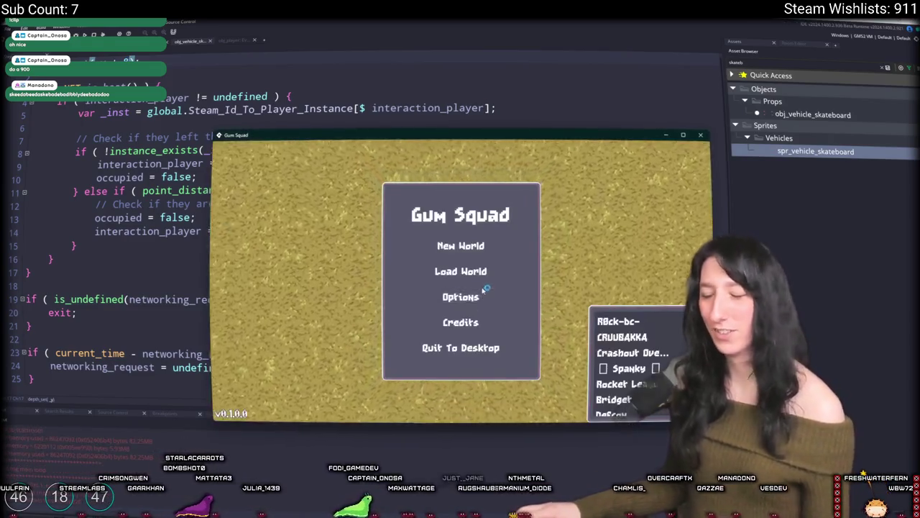
Load the MildObject world and ride the skateboard around the savanna with WASD
left_click(460, 269)
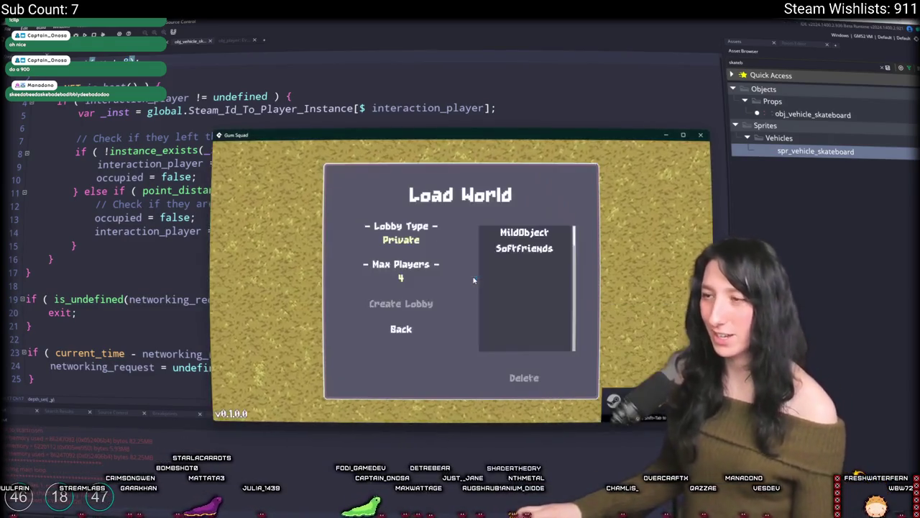
left_click(513, 241)
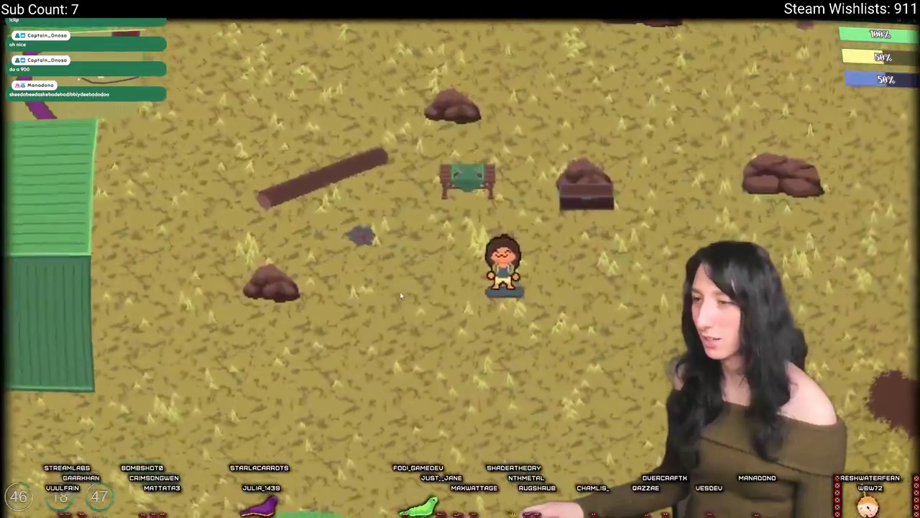
key("d")
key("w")
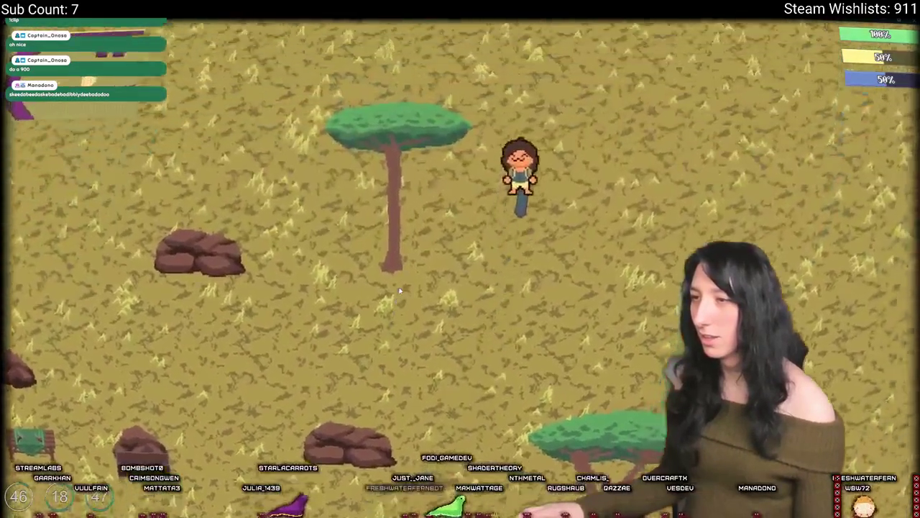
key("a")
key("s")
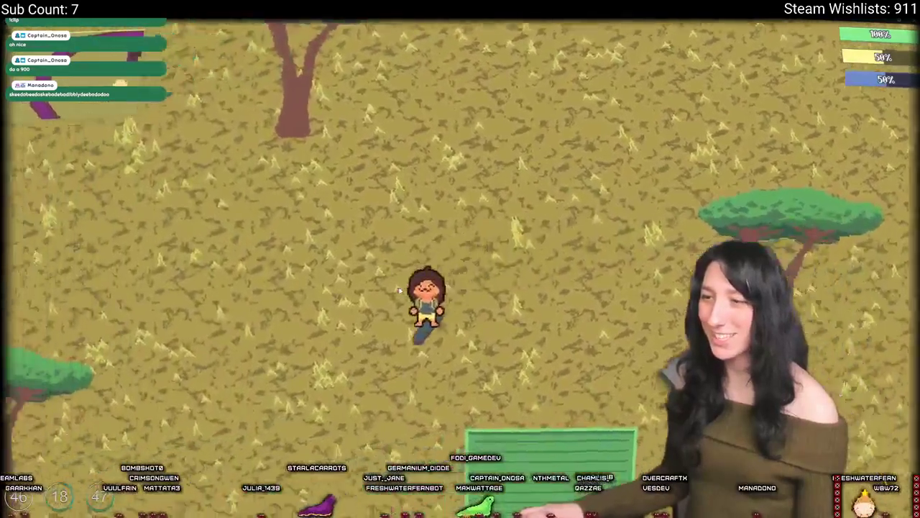
Keep riding to watch the board rotate, briefly checking the inventory, toward the purple building
key("d")
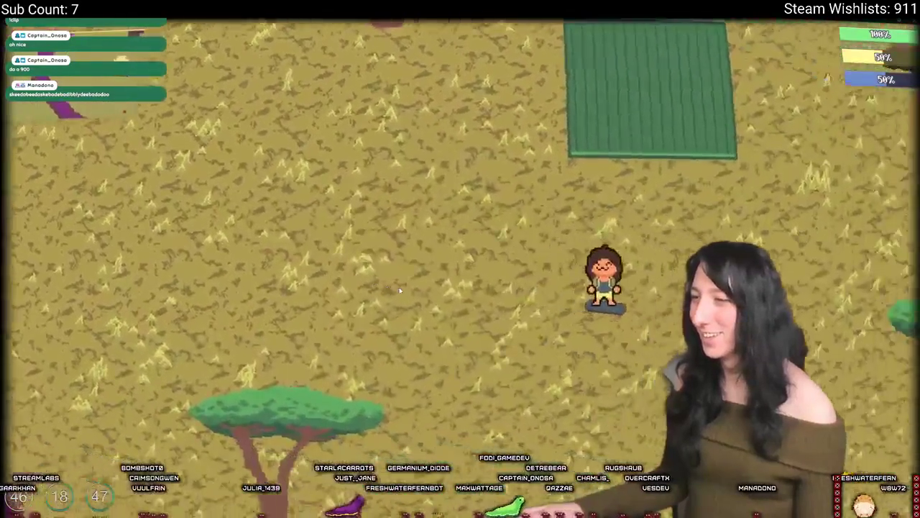
key("w")
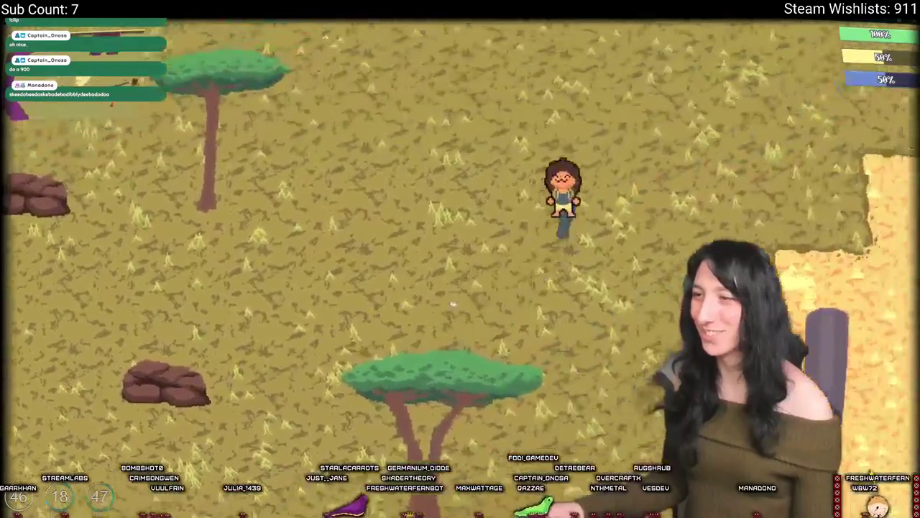
key("a")
key("Tab")
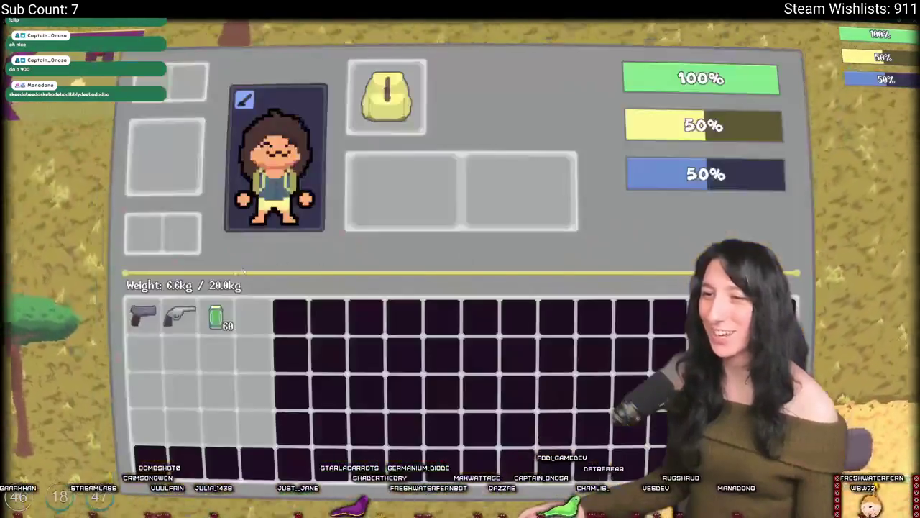
key("Tab")
key("d")
key("w")
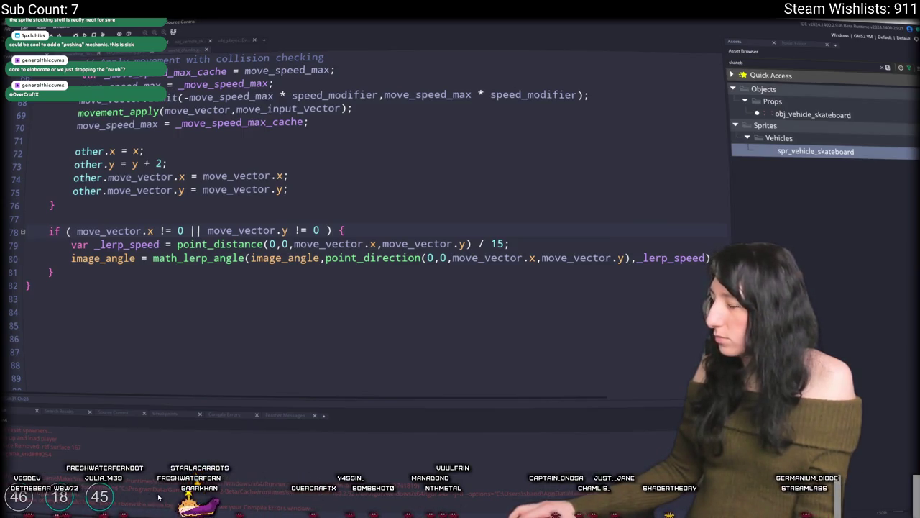
Add the closing semicolon after _lerp_speed) on line 80 of the Step code
type(";")
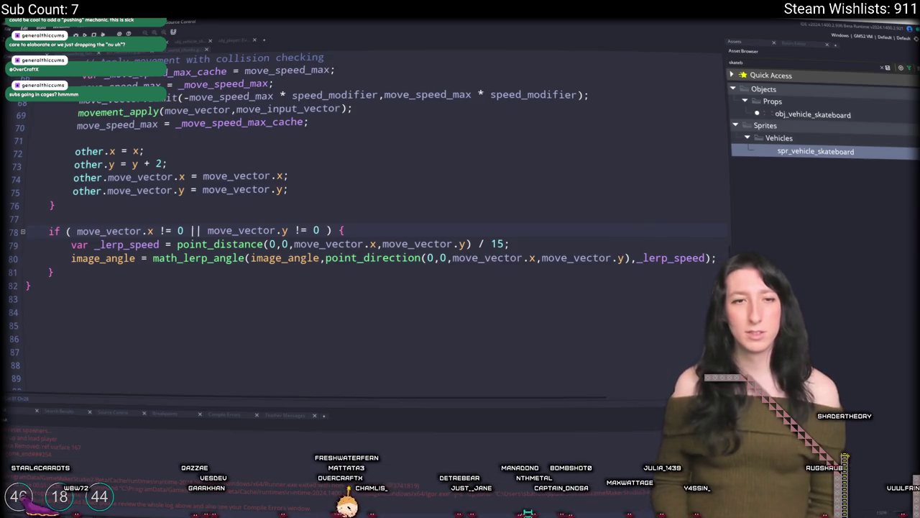
type(";")
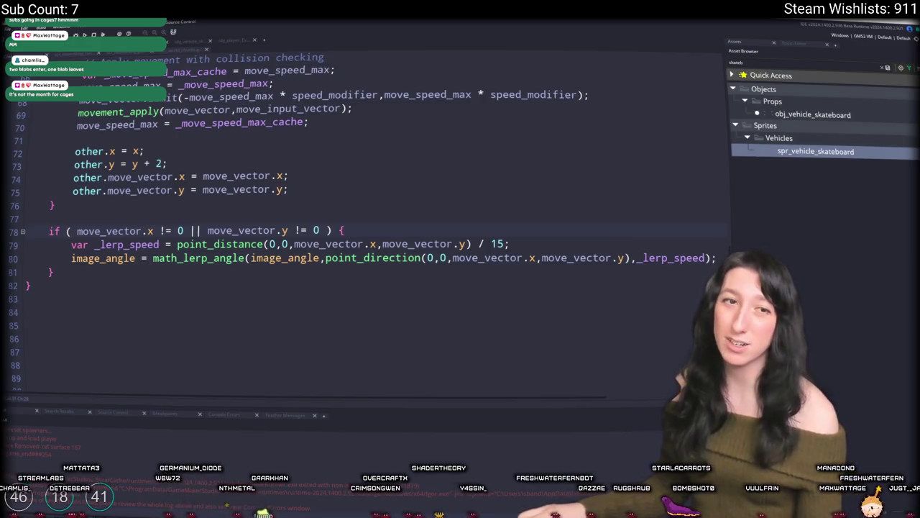
Switch from GameMaker to the browser showing Twitch's browse page
key("alt+Tab")
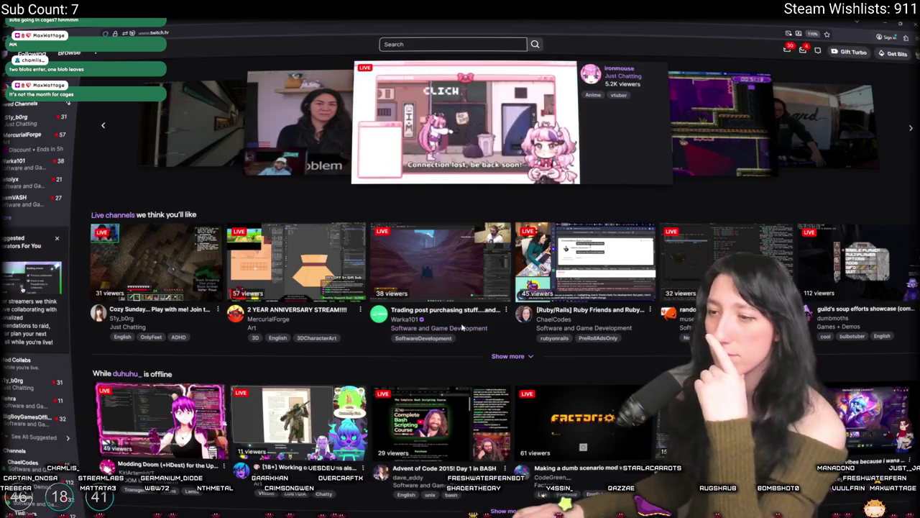
Open Software and Game Development, scroll through its live channels, then return to the top
left_click(459, 328)
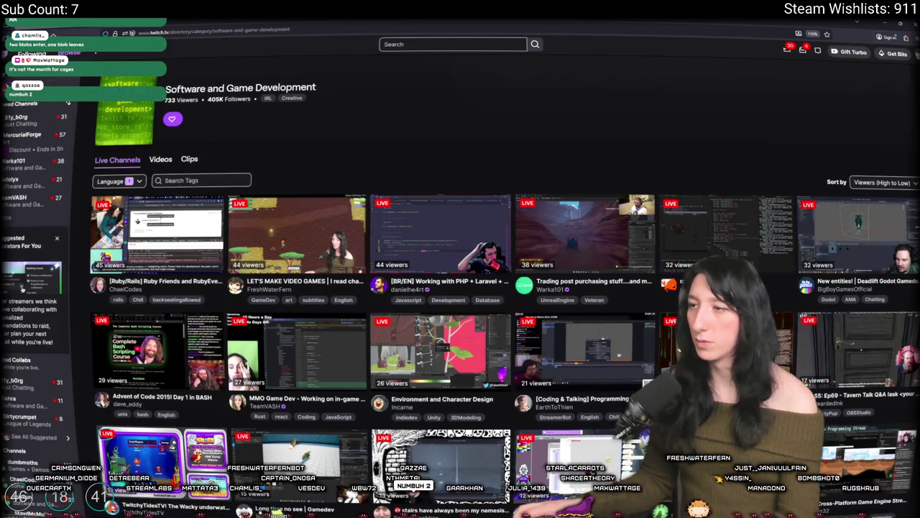
scroll(590, 336, "down", 2)
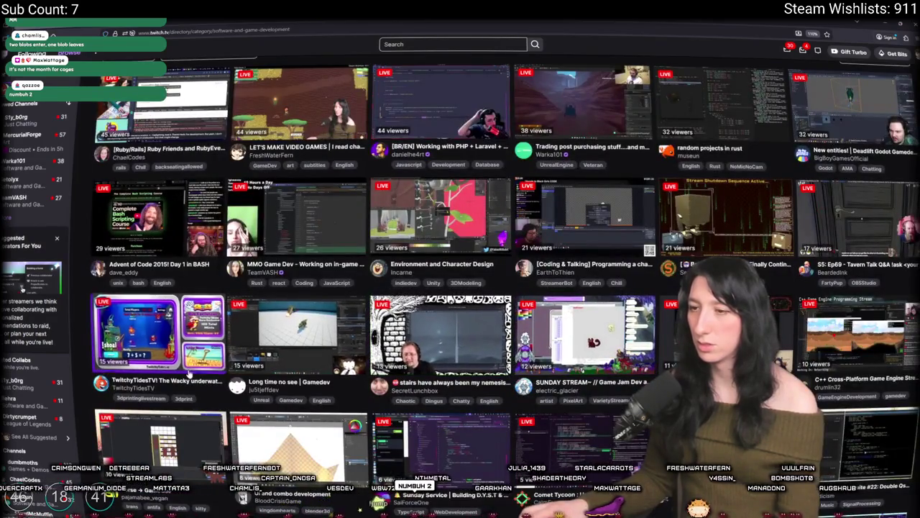
scroll(394, 253, "down", 8)
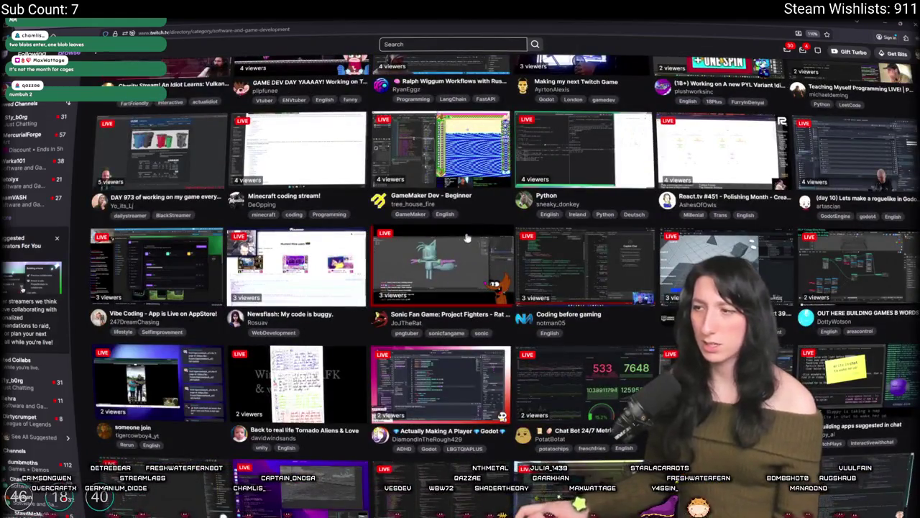
scroll(453, 244, "down", 2)
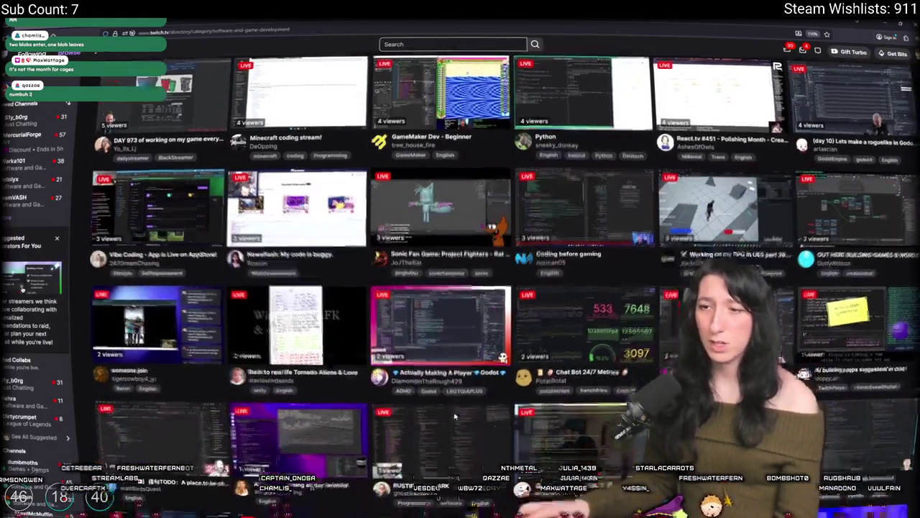
scroll(450, 276, "down", 4)
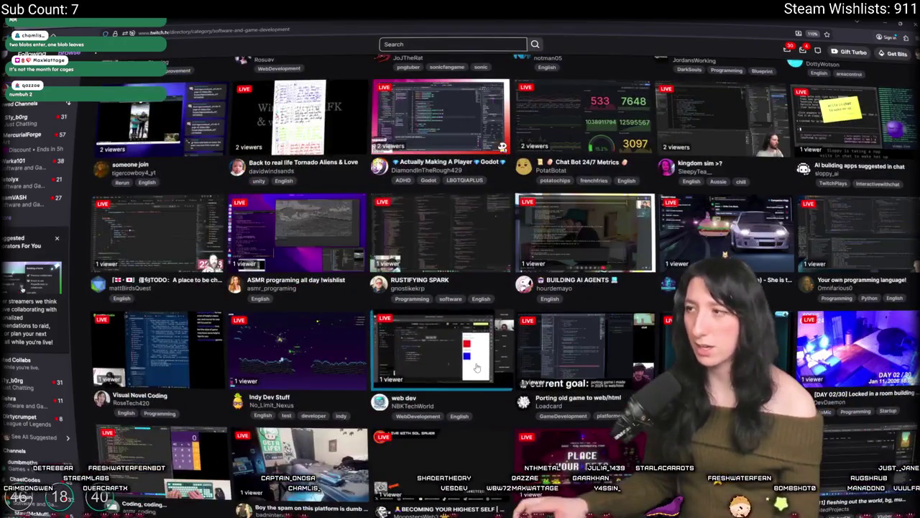
scroll(476, 339, "down", 1)
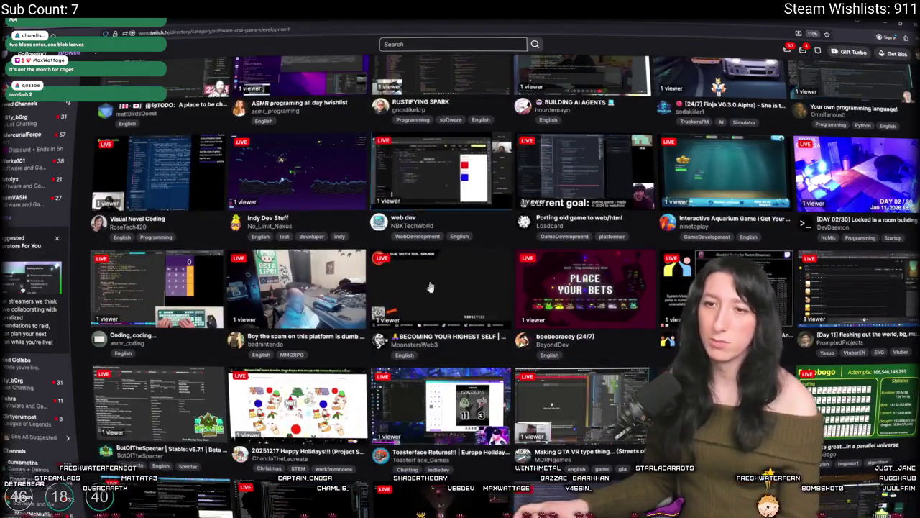
scroll(427, 281, "down", 4)
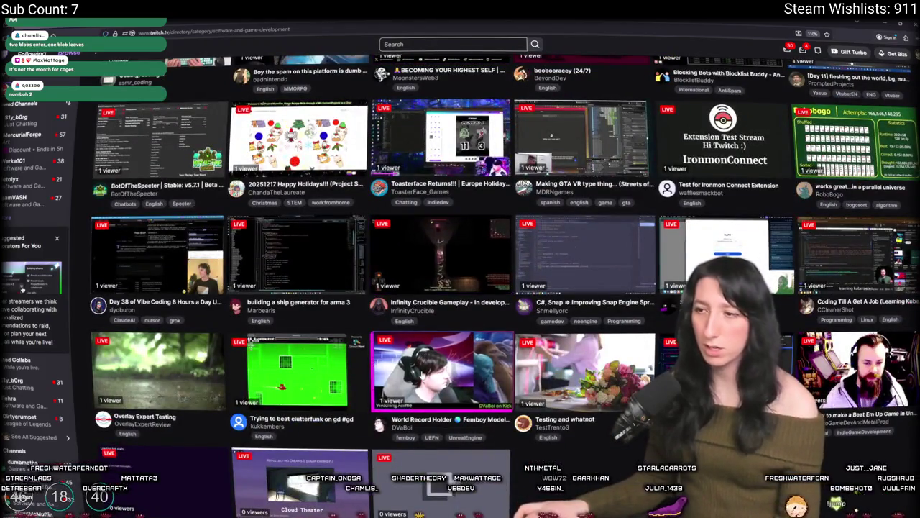
scroll(442, 360, "down", 1)
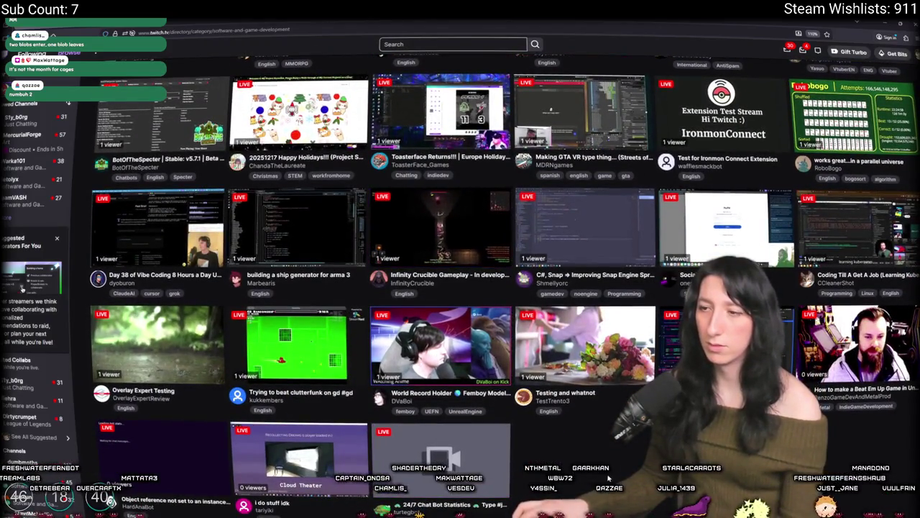
key("Home")
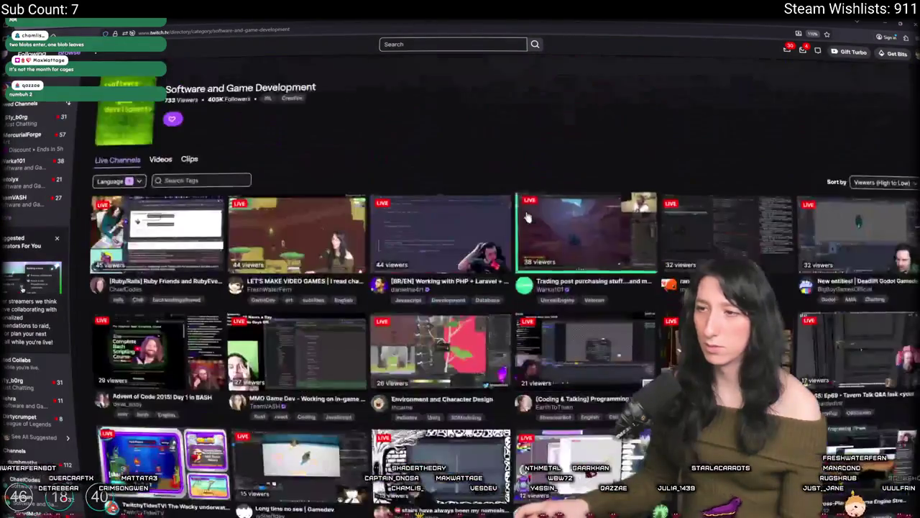
Briefly watch the PHP + Laravel stream, go back, and open the LET'S MAKE VIDEO GAMES stream
left_click(428, 245)
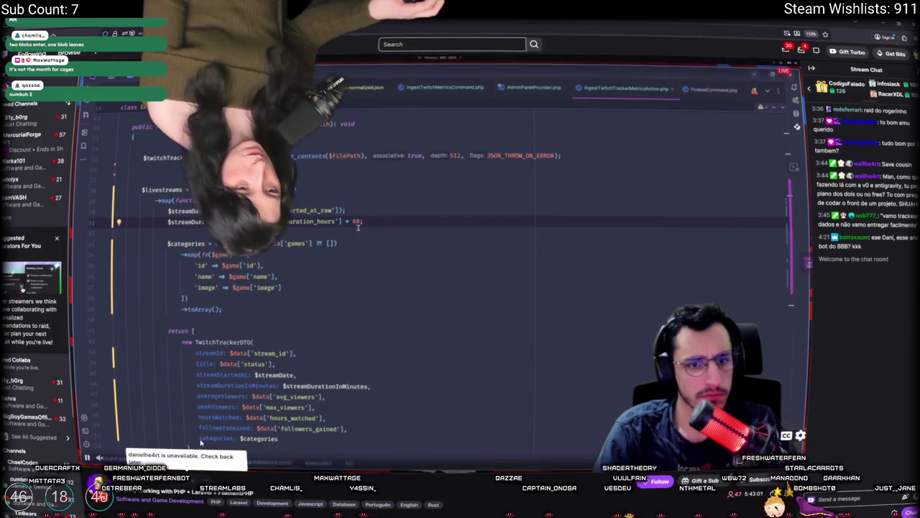
mouse_move(427, 231)
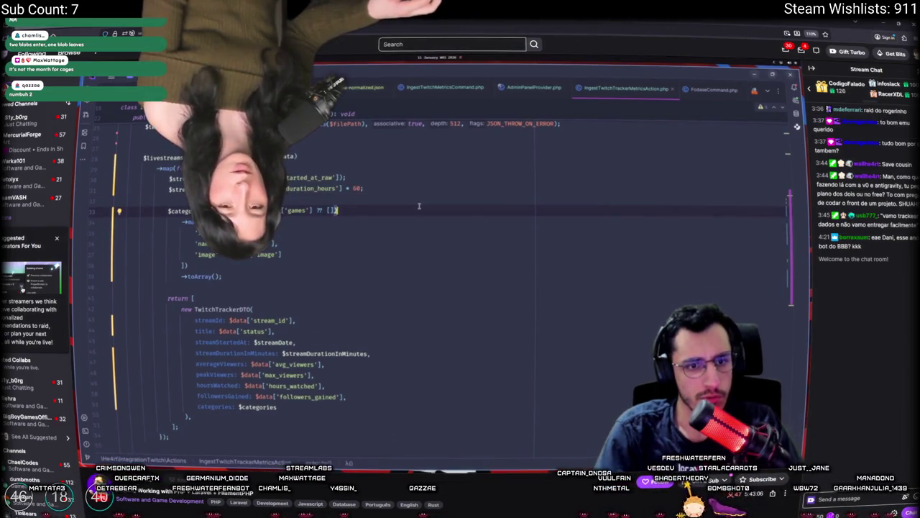
key("alt+Left")
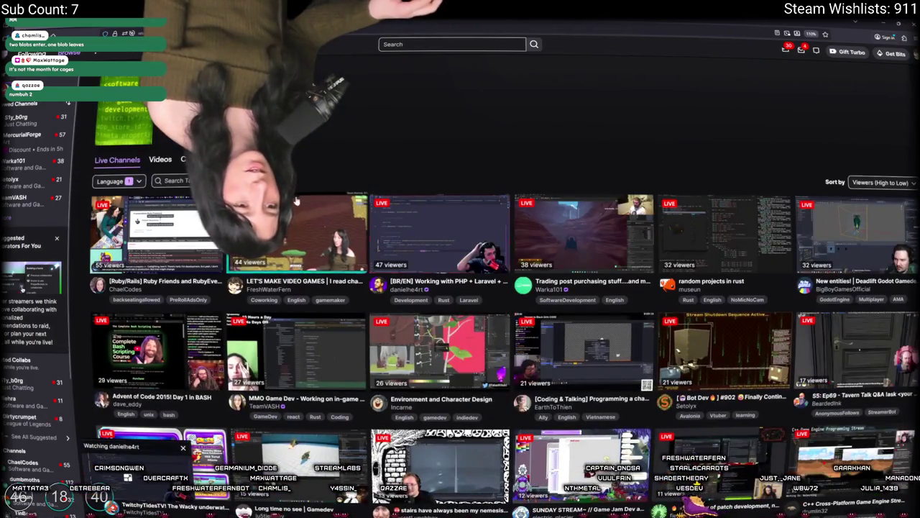
left_click(296, 201)
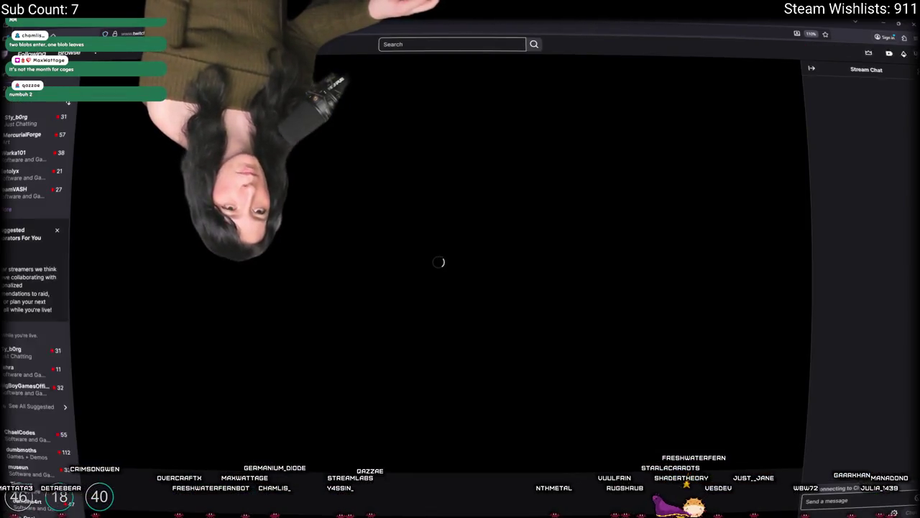